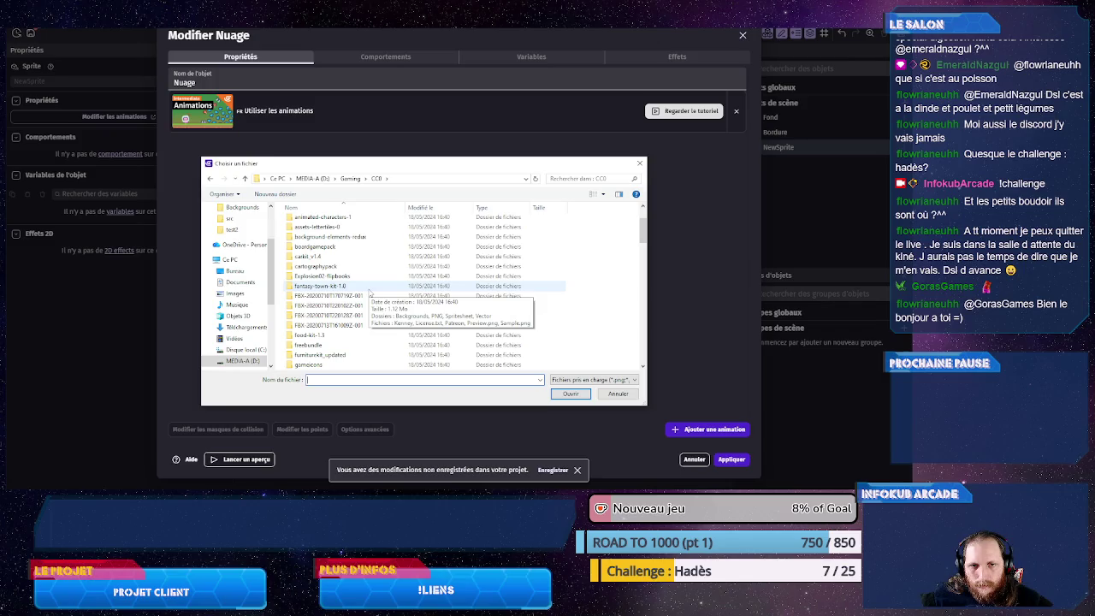
- Import cloud1.png–cloud4.png from background-elements-redux > PNG > Default into Nuage's Animation #0
double_click(366, 236)
double_click(325, 224)
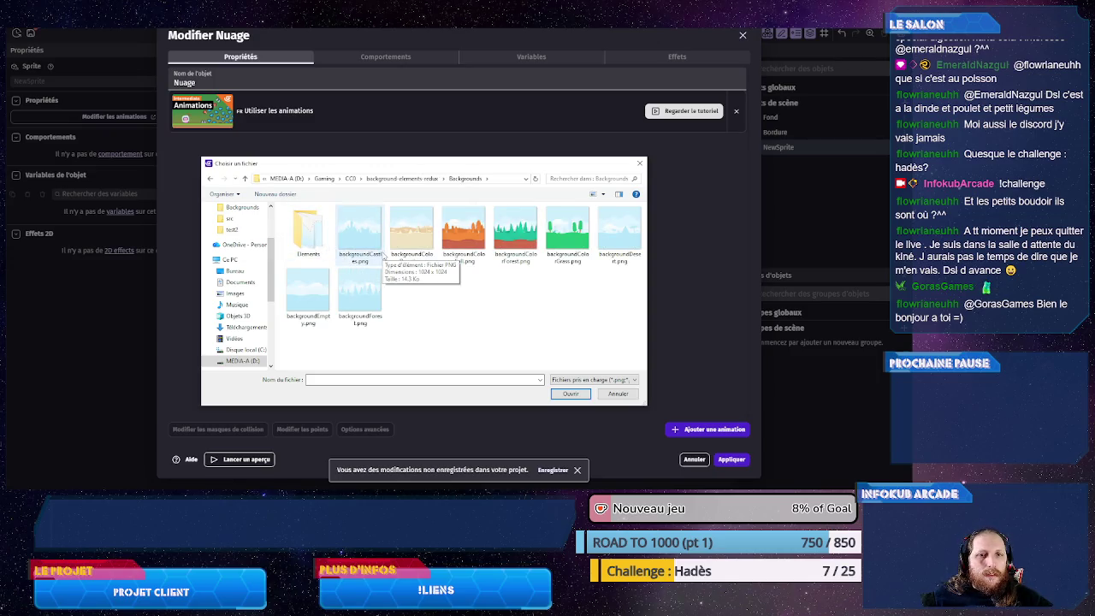
click(402, 177)
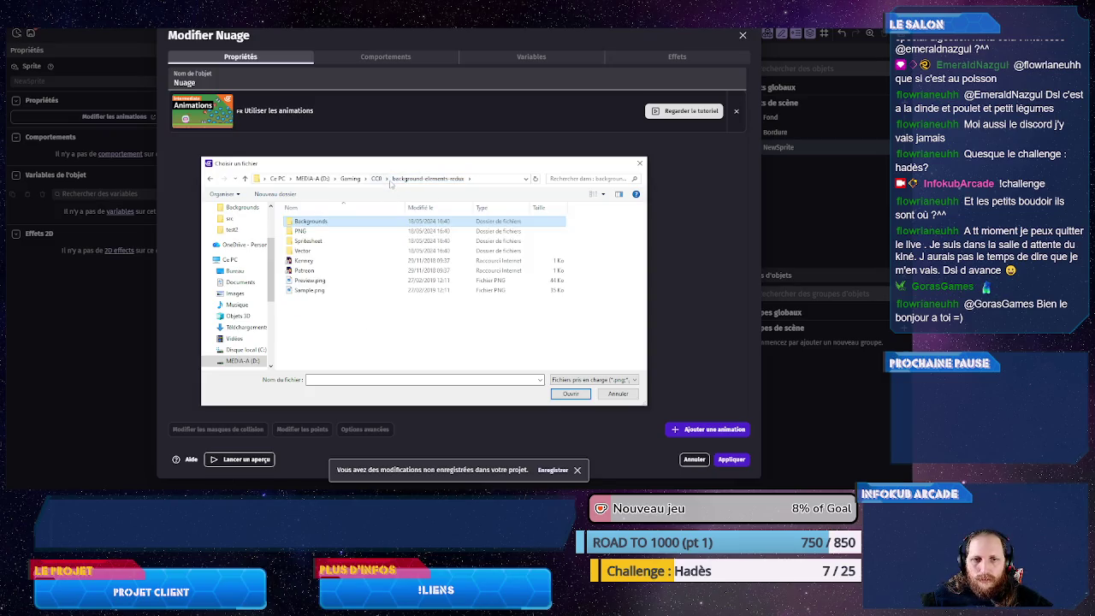
double_click(330, 233)
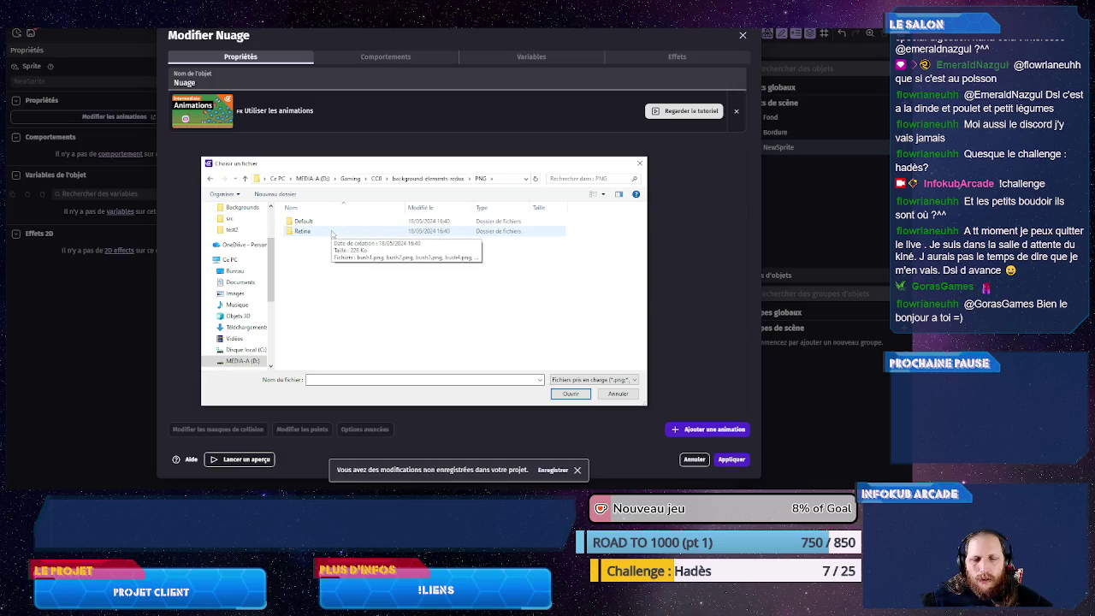
double_click(304, 221)
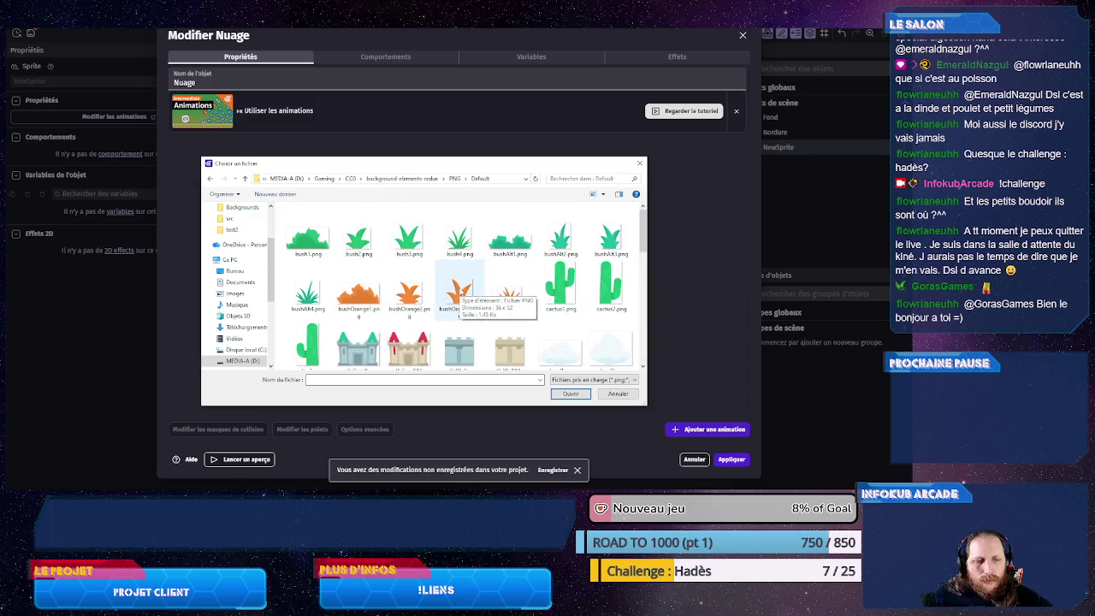
scroll(460, 291, down, 1)
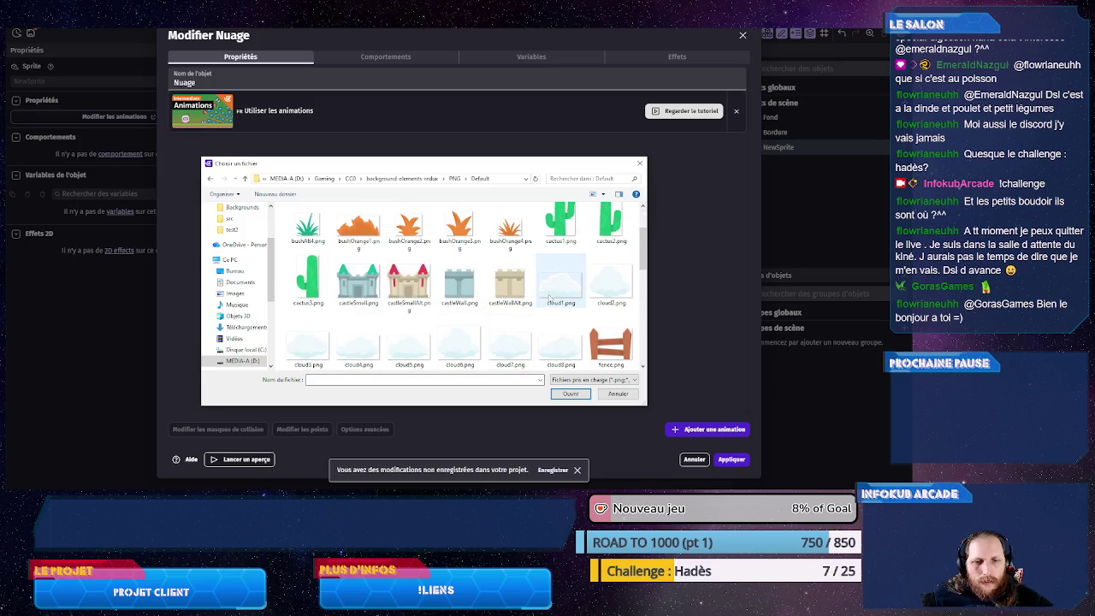
click(549, 297)
shift+click(352, 354)
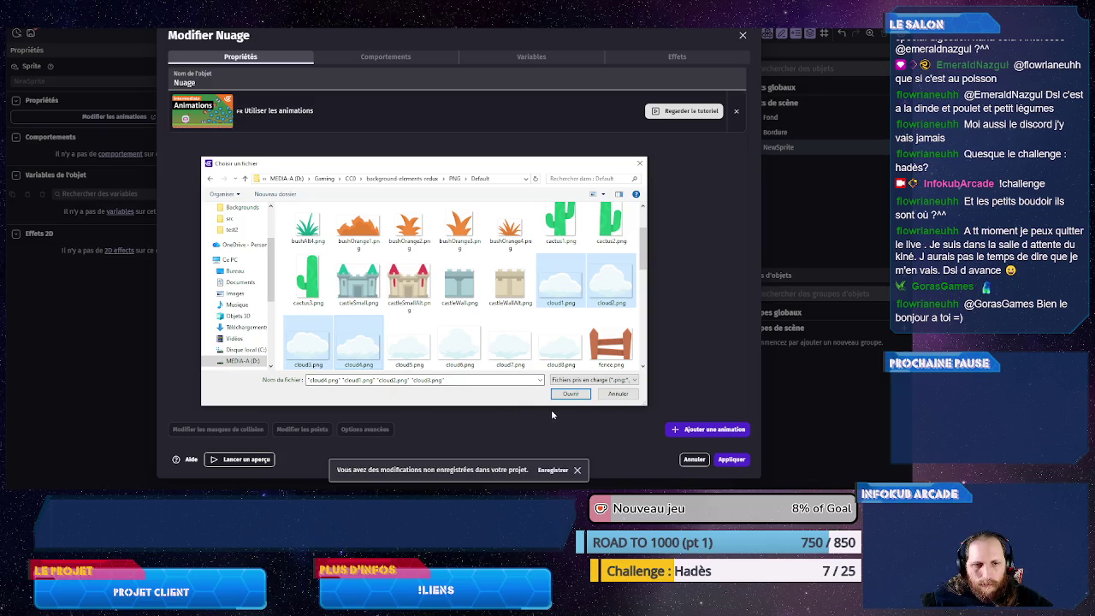
click(570, 398)
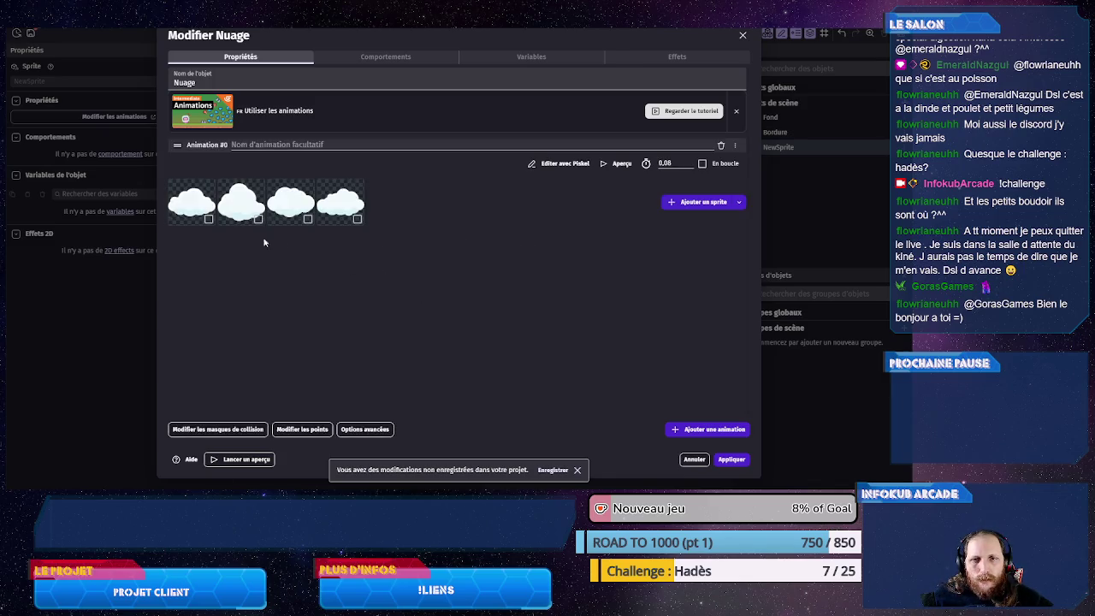
- Remove the extra cloud frame from Animation #0 and add three more animations
drag(241, 213, 246, 212)
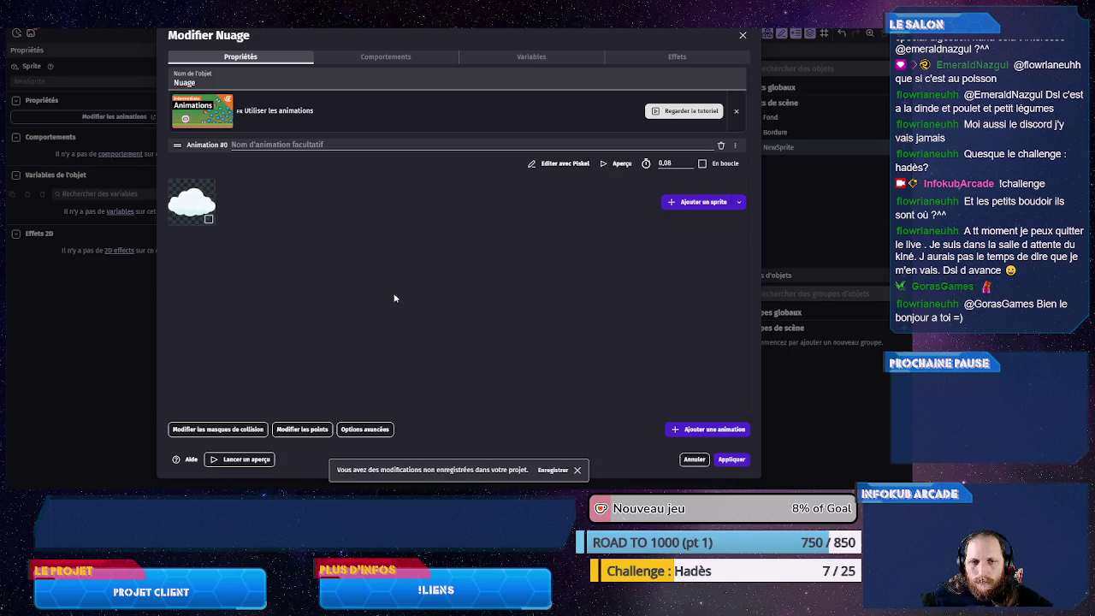
click(703, 431)
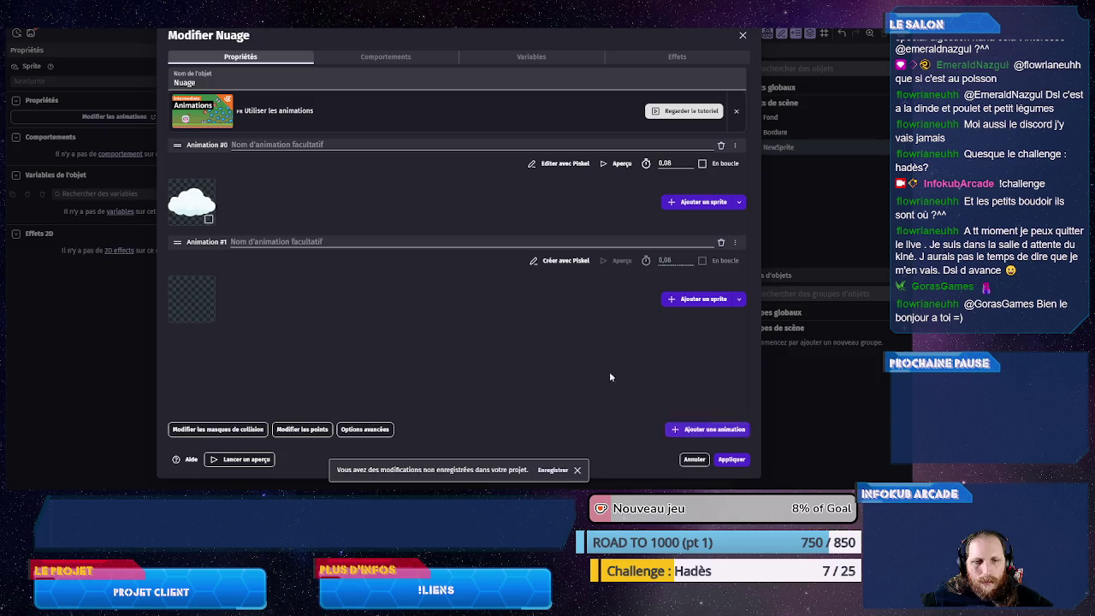
click(714, 431)
click(690, 434)
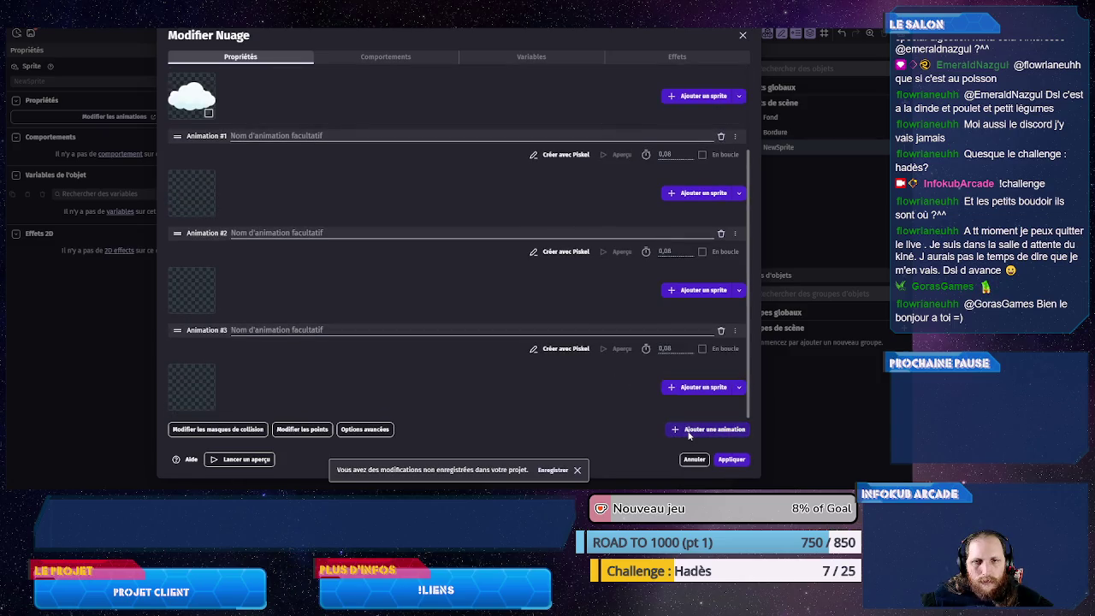
- Assign cloud2.png to Animation #1 and cloud3.png to Animation #2 from the project images
click(739, 193)
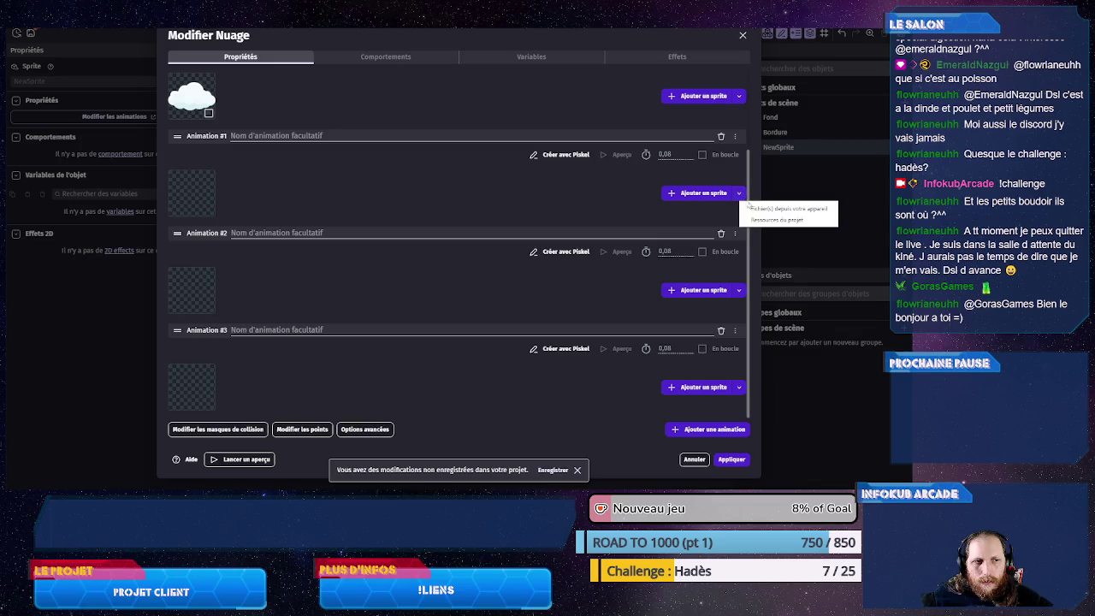
click(758, 208)
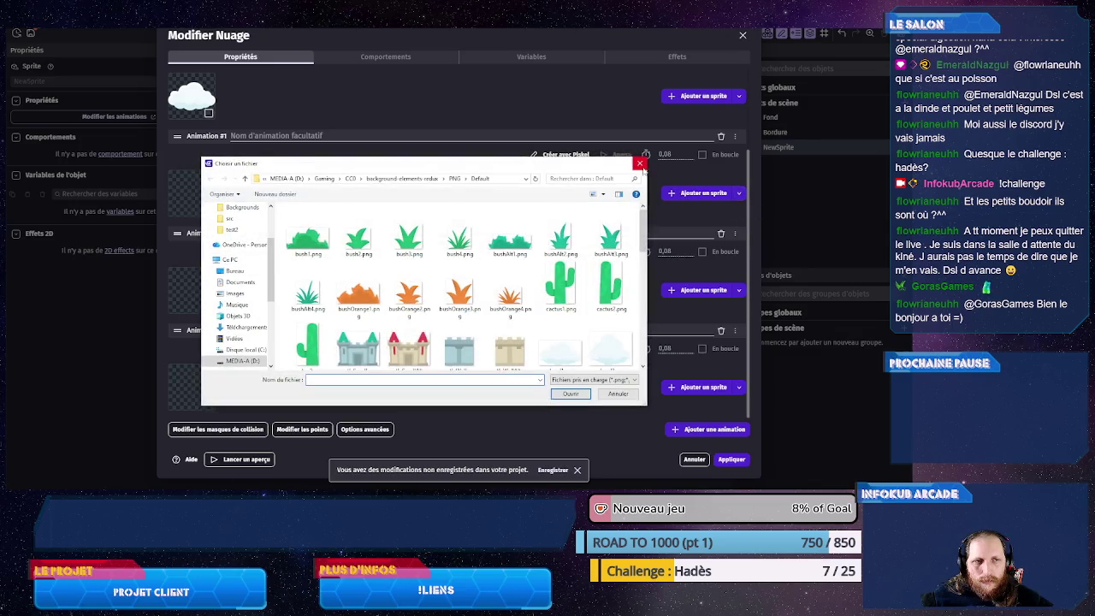
click(640, 163)
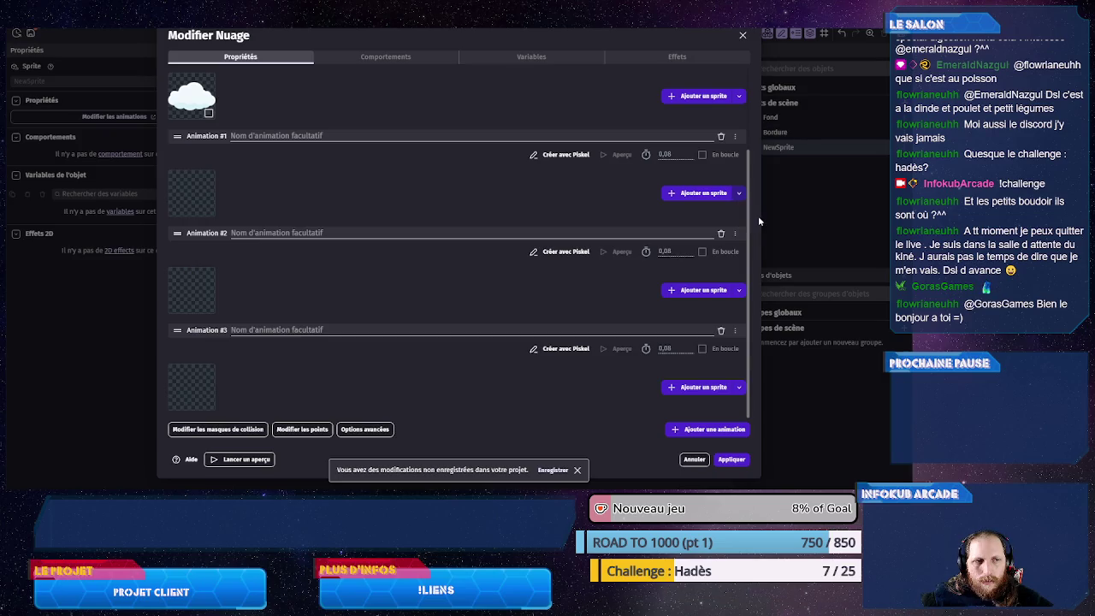
click(458, 124)
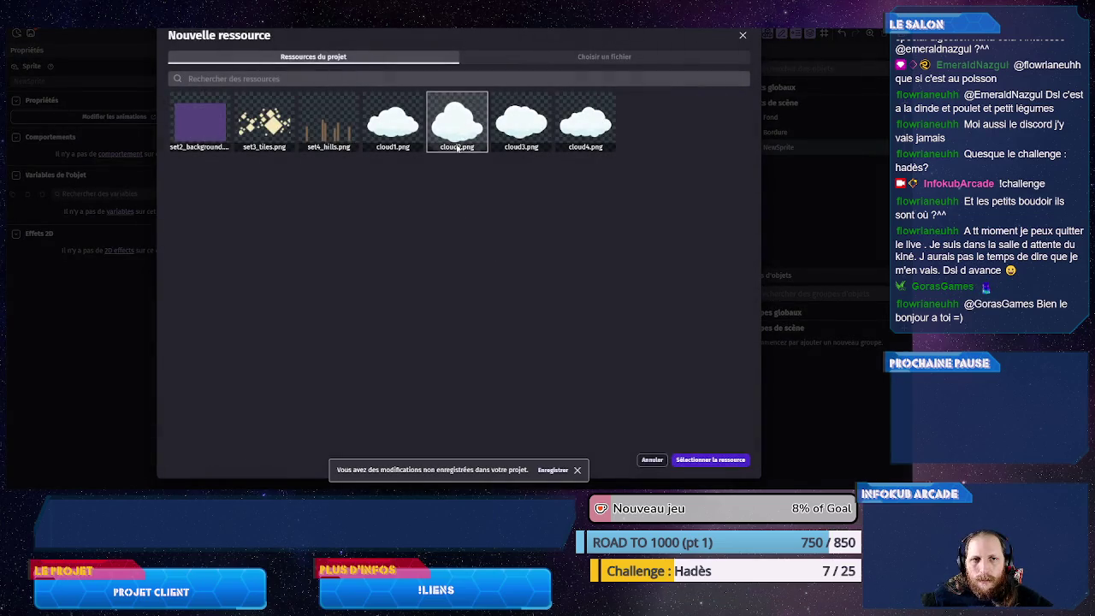
click(710, 460)
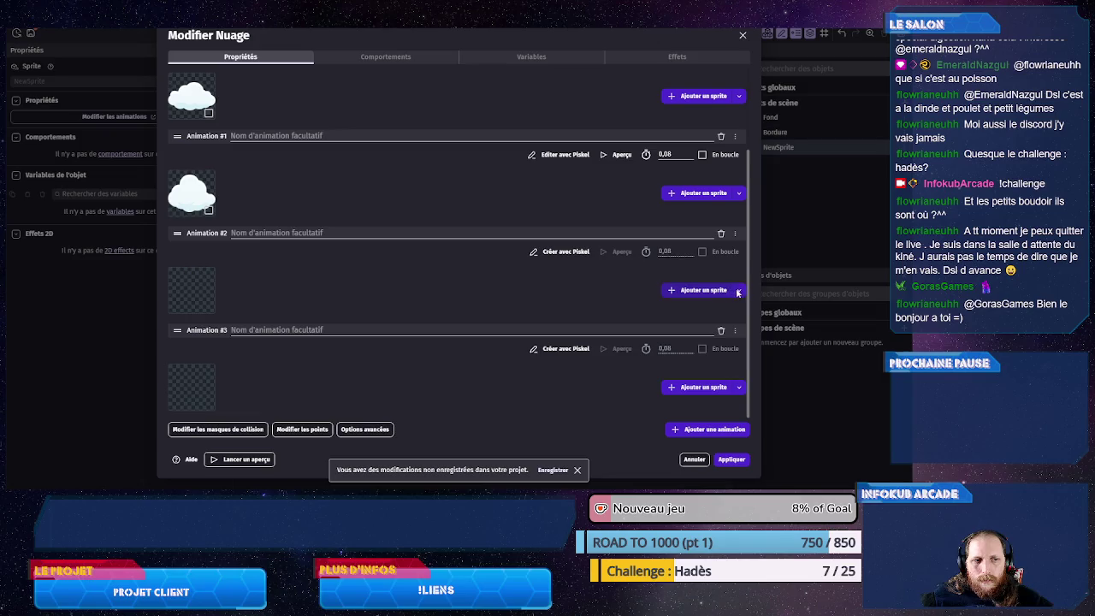
click(703, 290)
click(521, 121)
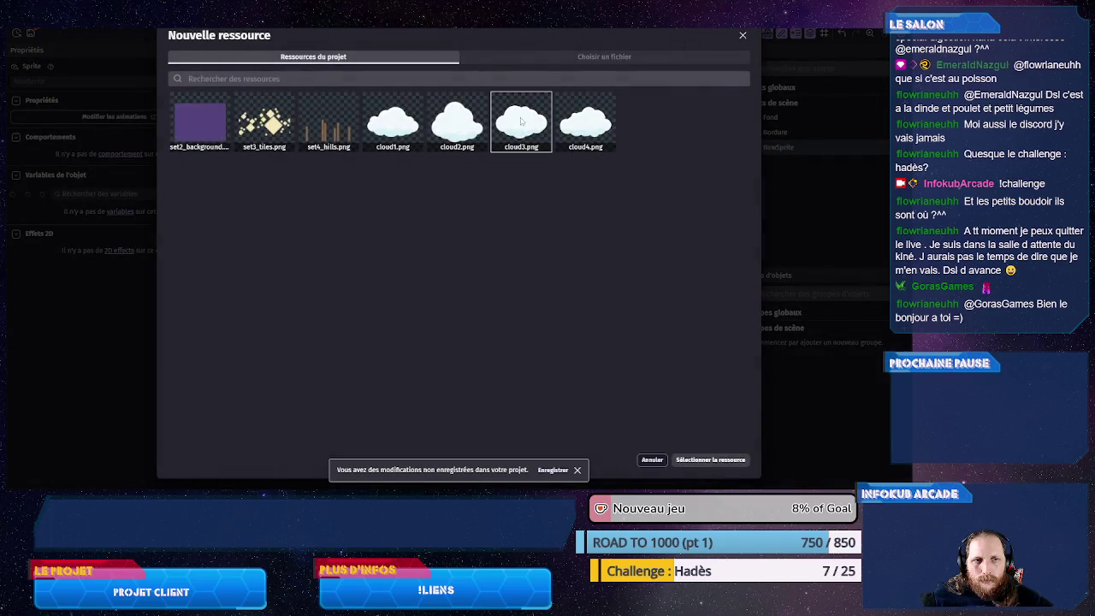
click(691, 465)
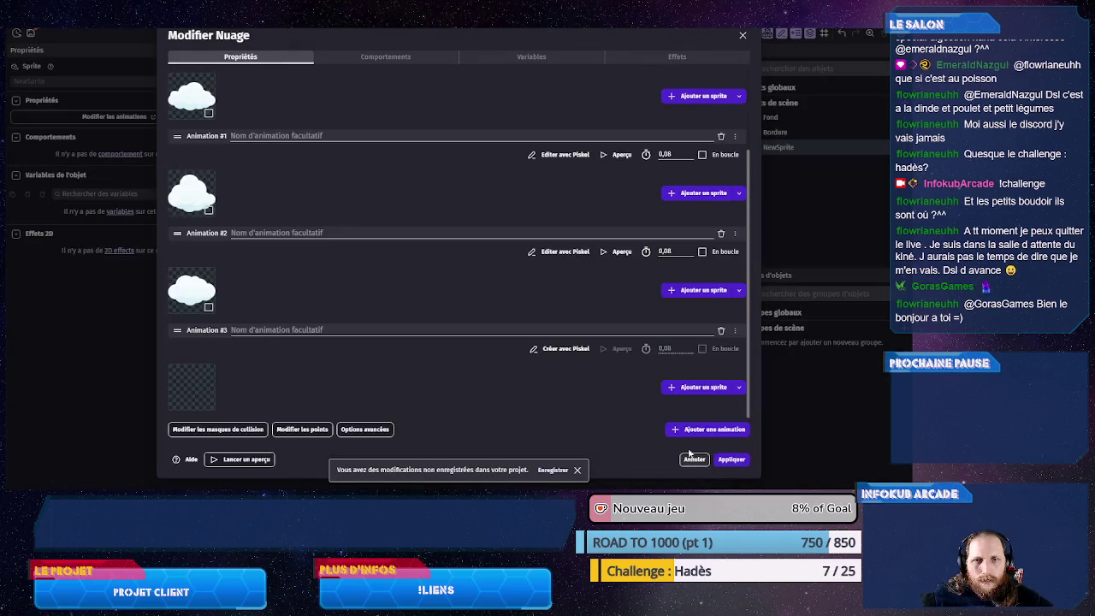
- Assign cloud4.png to the last animation and apply the changes to Nuage
click(739, 386)
click(776, 413)
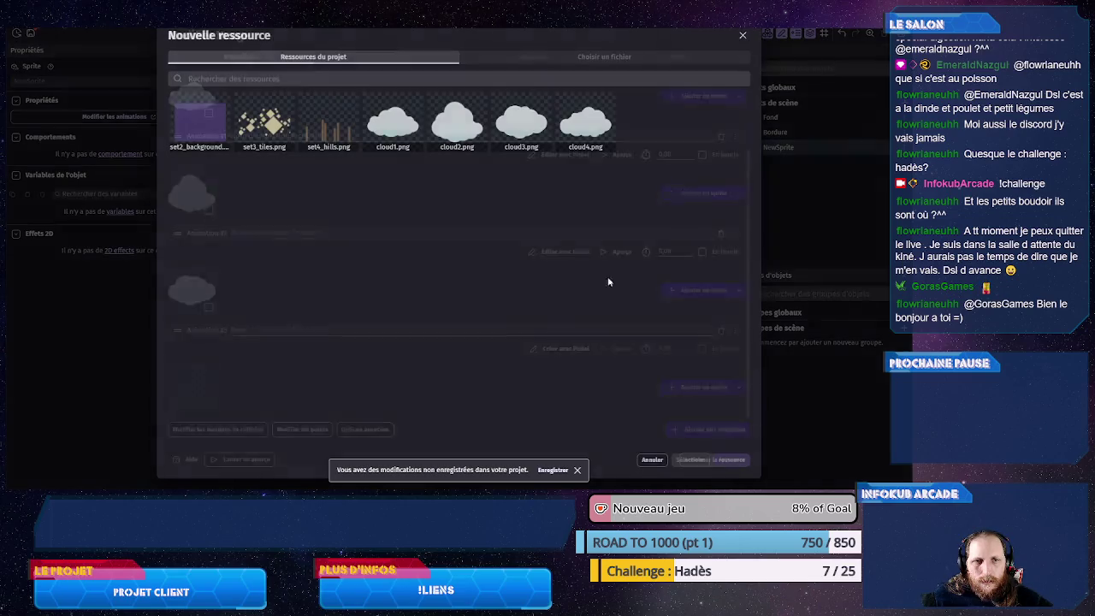
click(587, 145)
click(587, 147)
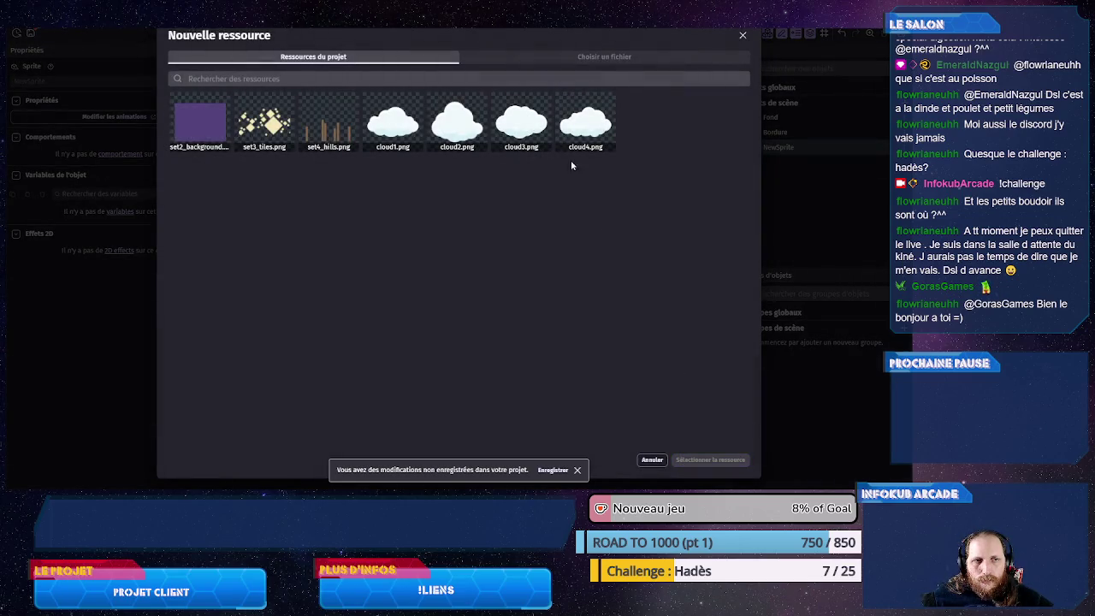
click(581, 141)
click(737, 461)
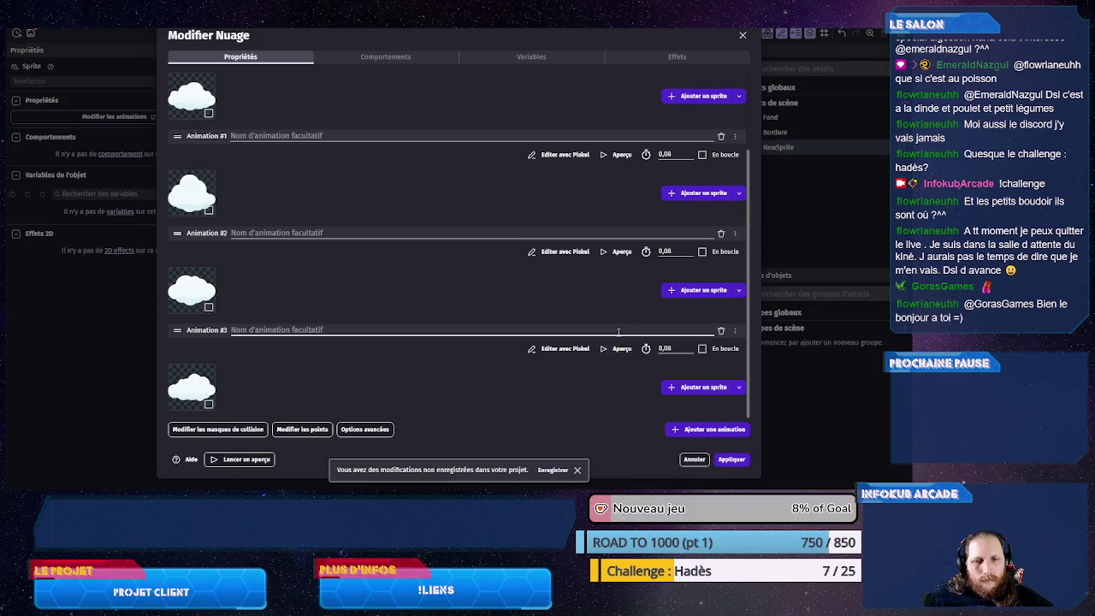
scroll(386, 365, up, 2)
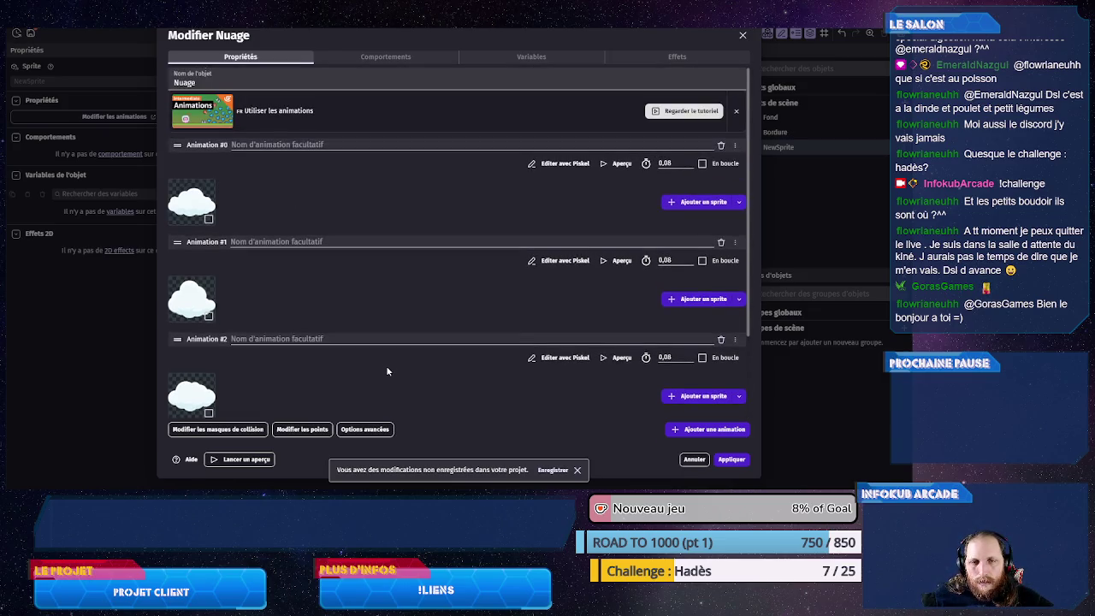
scroll(386, 366, down, 3)
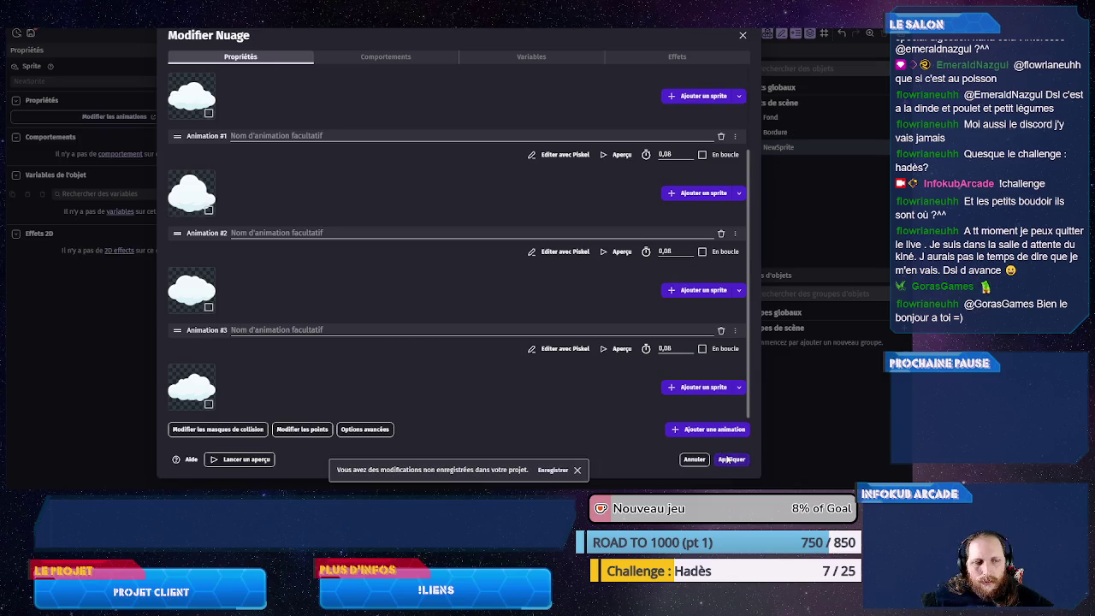
click(724, 460)
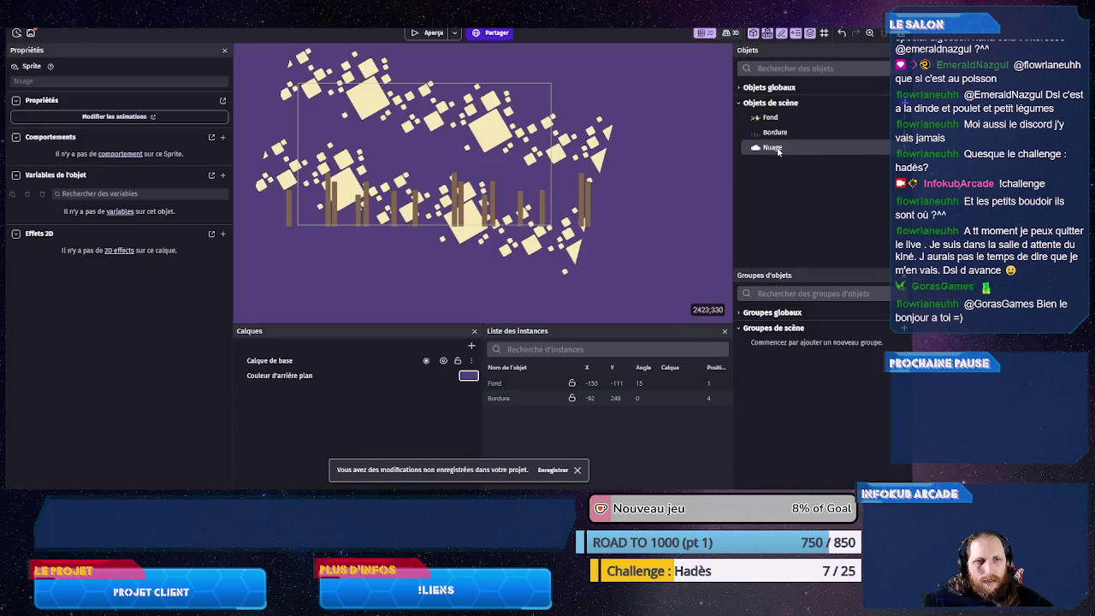
- Drop a Nuage instance into the scene, delete it, and reopen the Nuage object editor
mouse_move(778, 148)
mouse_down()
mouse_move(435, 148)
mouse_move(384, 121)
mouse_move(653, 148)
mouse_up()
click(672, 160)
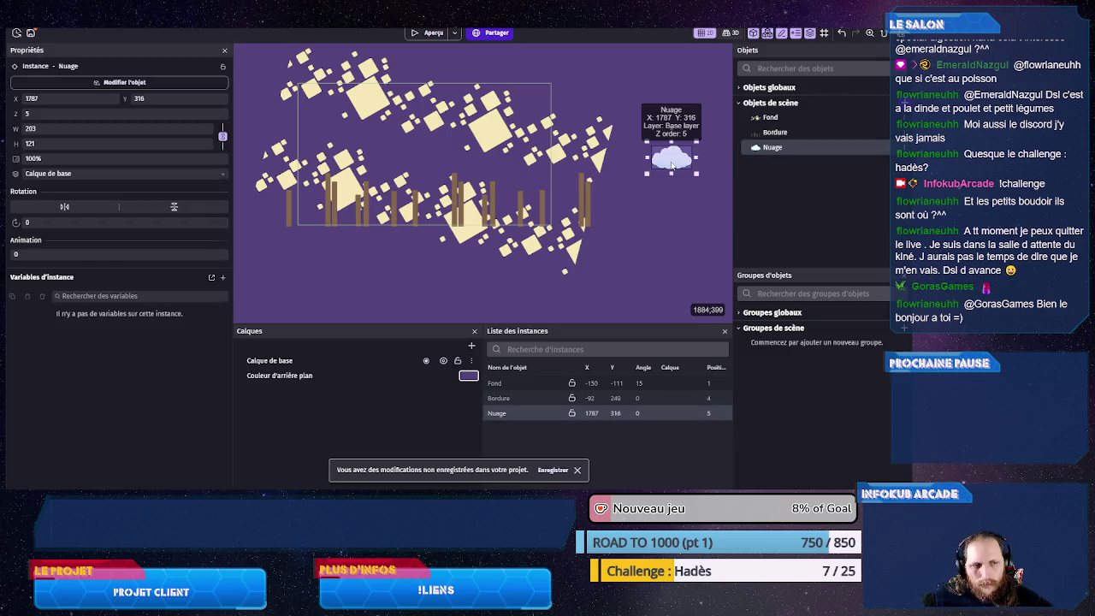
key(Delete)
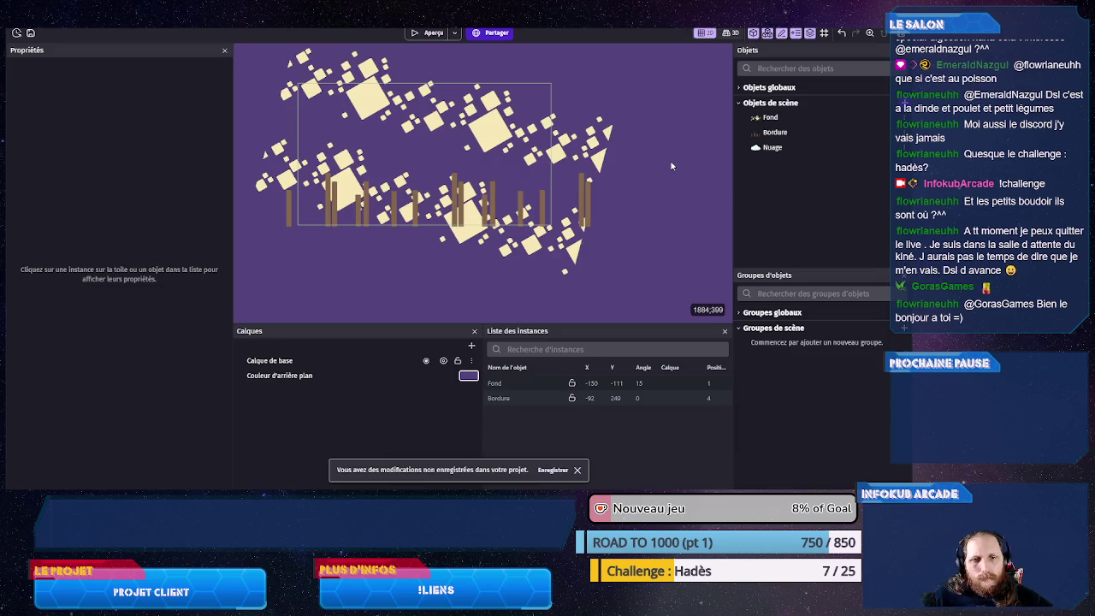
double_click(769, 147)
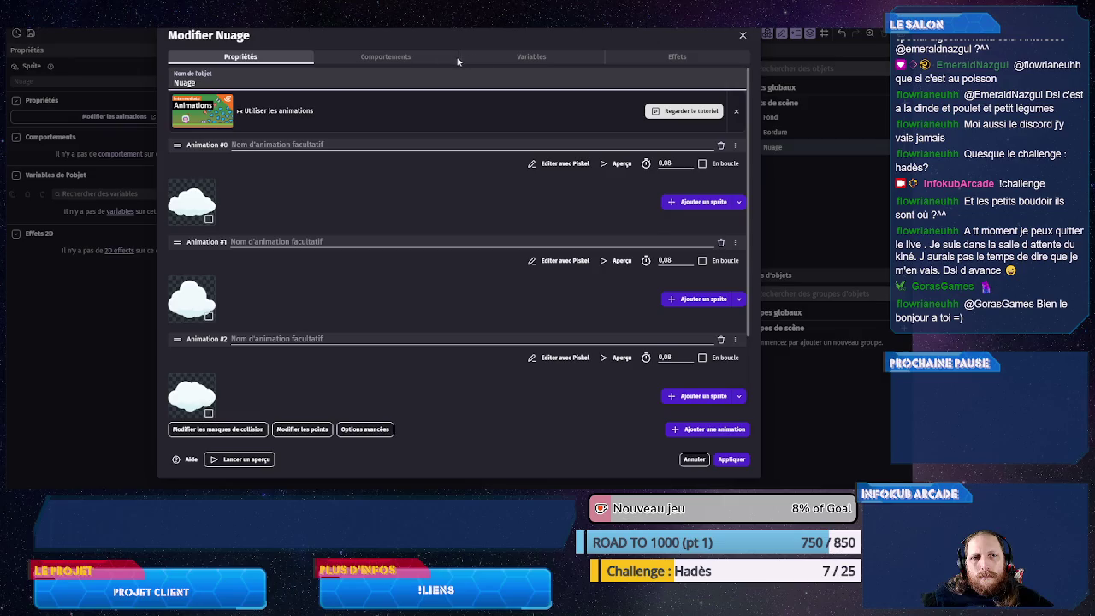
- Add two object variables to Nuage, named speed and echelle
click(478, 57)
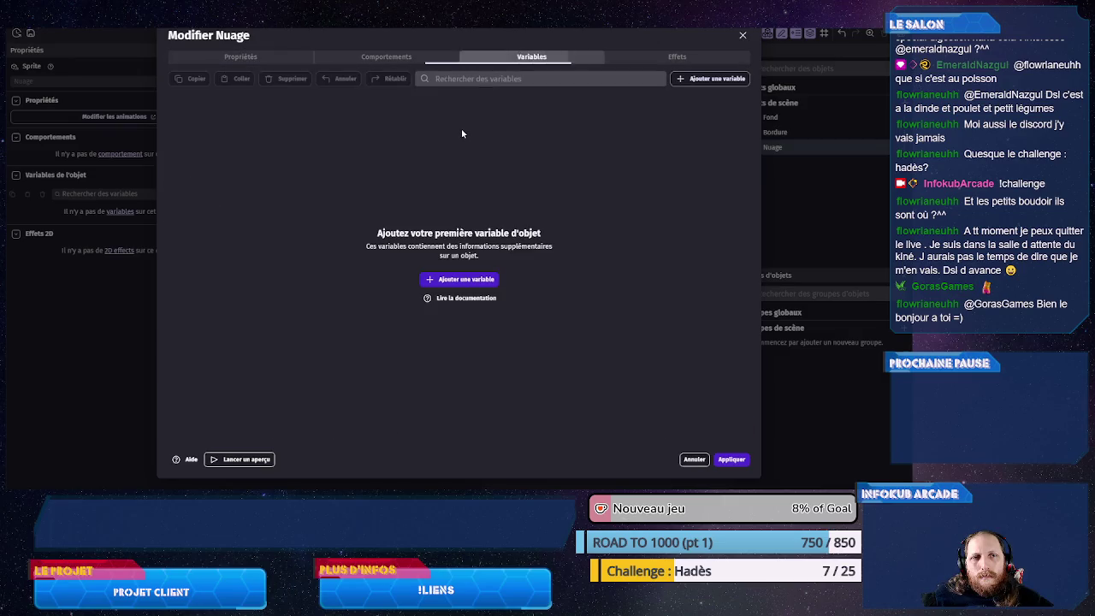
click(449, 280)
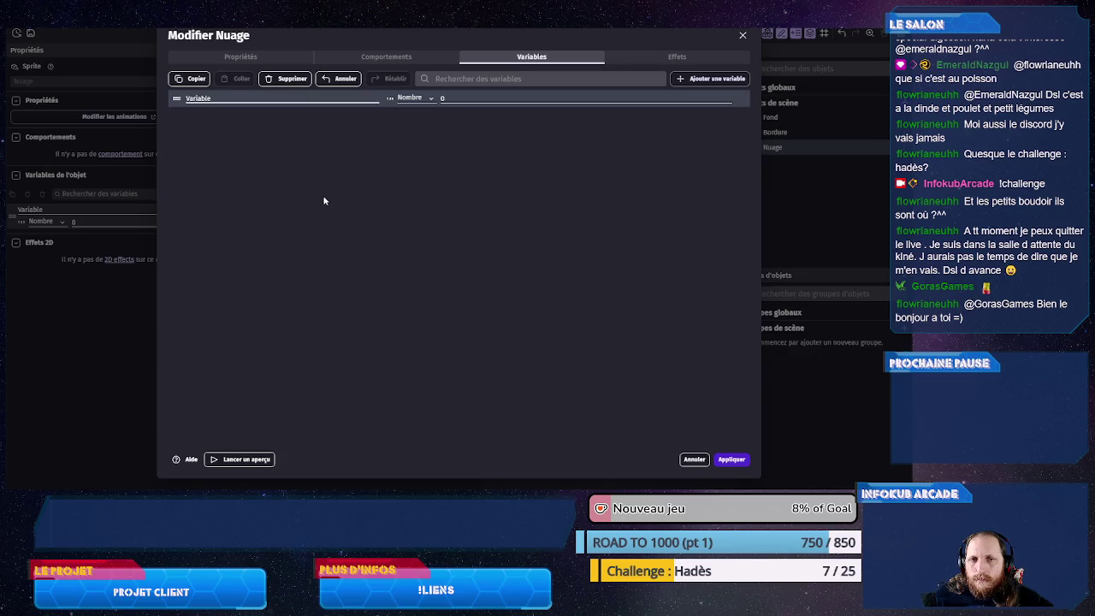
double_click(224, 97)
text(speed)
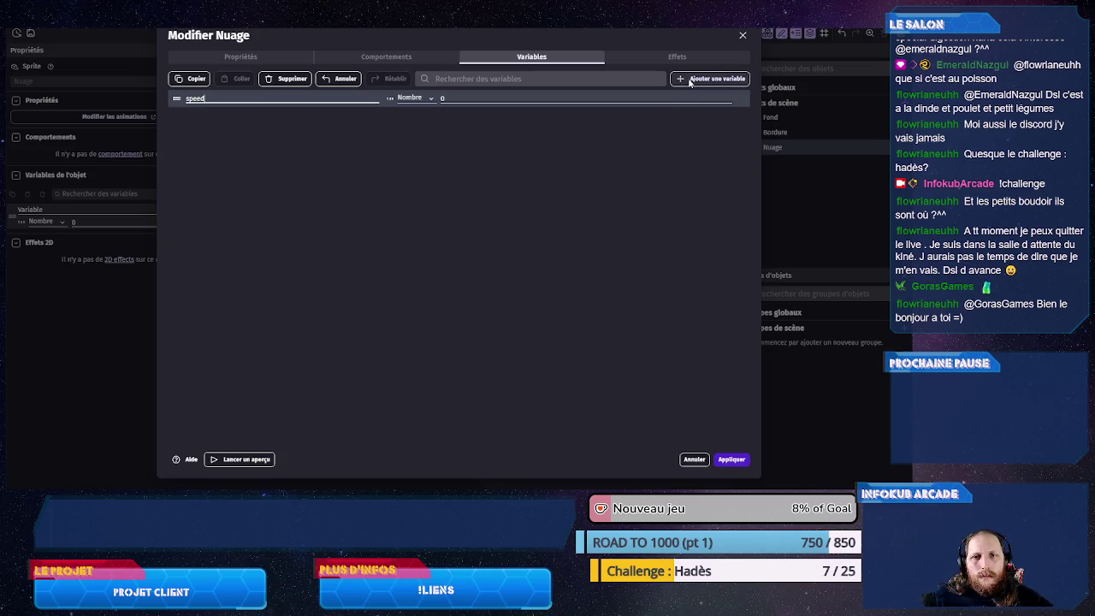
click(689, 79)
double_click(213, 118)
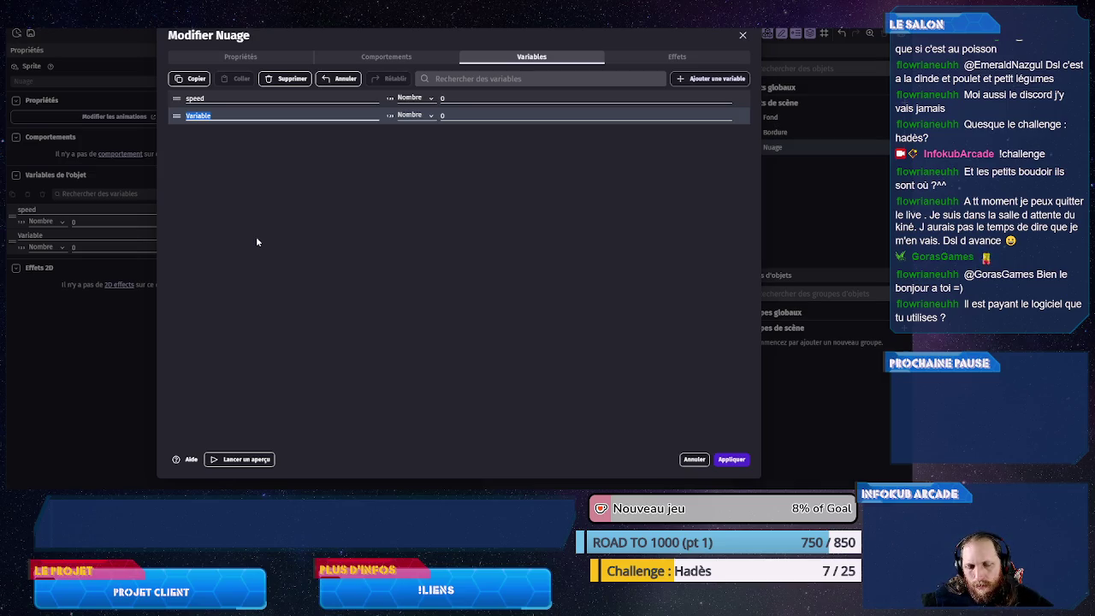
text(echelle)
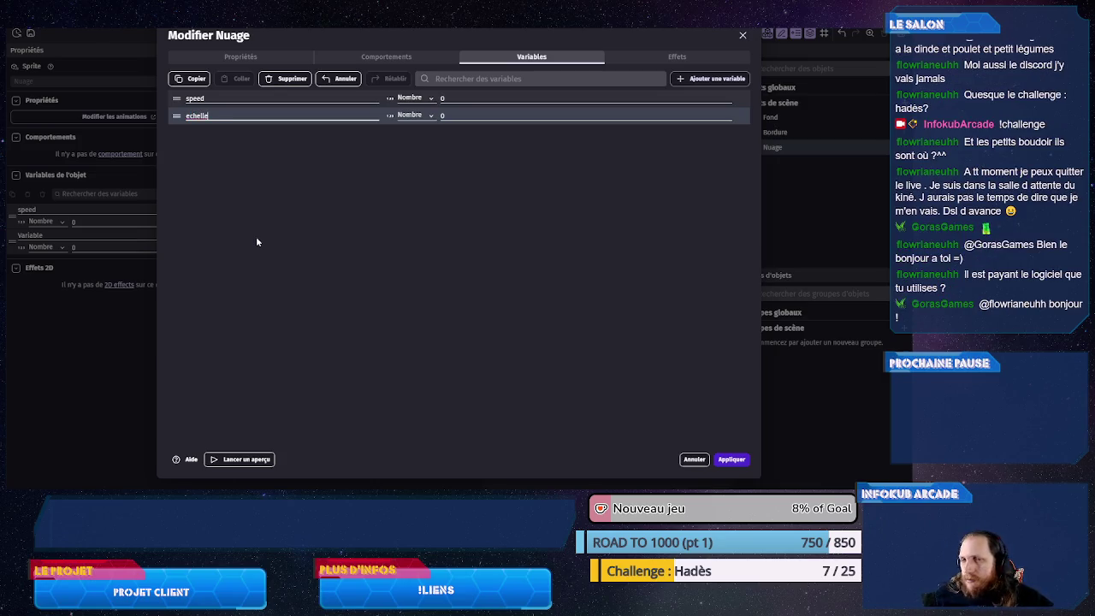
- Rename the speed variable to vitesse and apply the variable changes
double_click(246, 96)
text(vitesse)
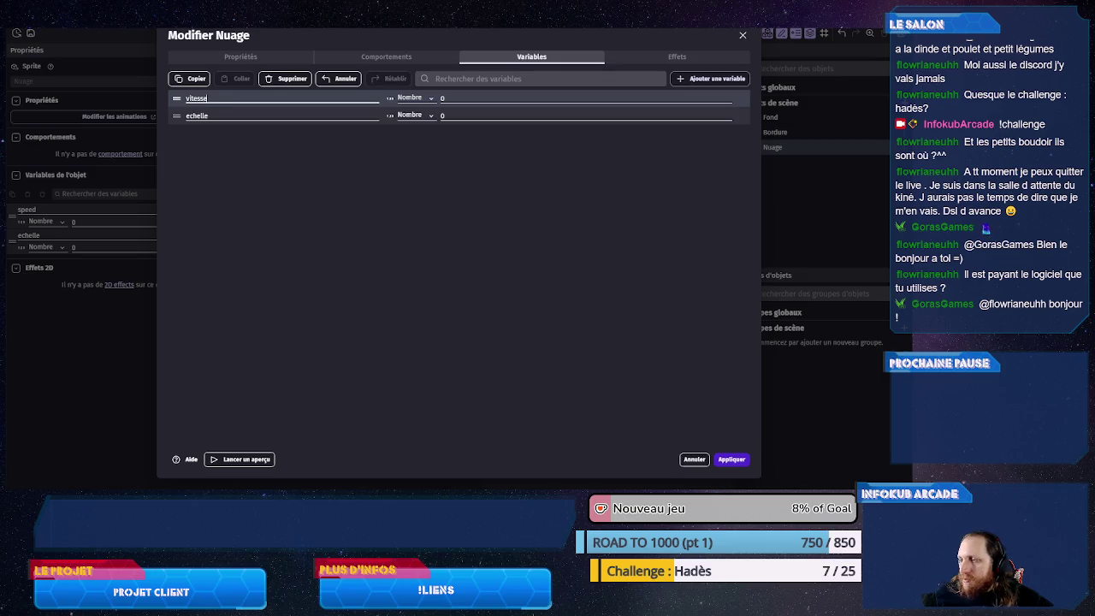
click(725, 460)
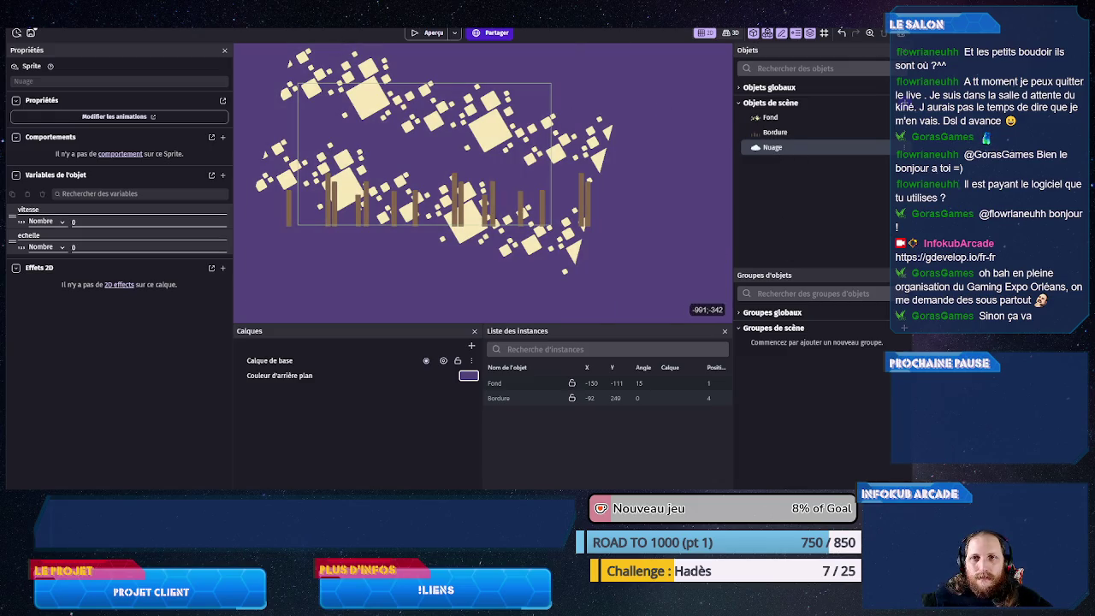
key(ctrl+Tab)
- Add a new event with the 'Au lancement de la scène' condition, found by searching 'cene'
click(98, 51)
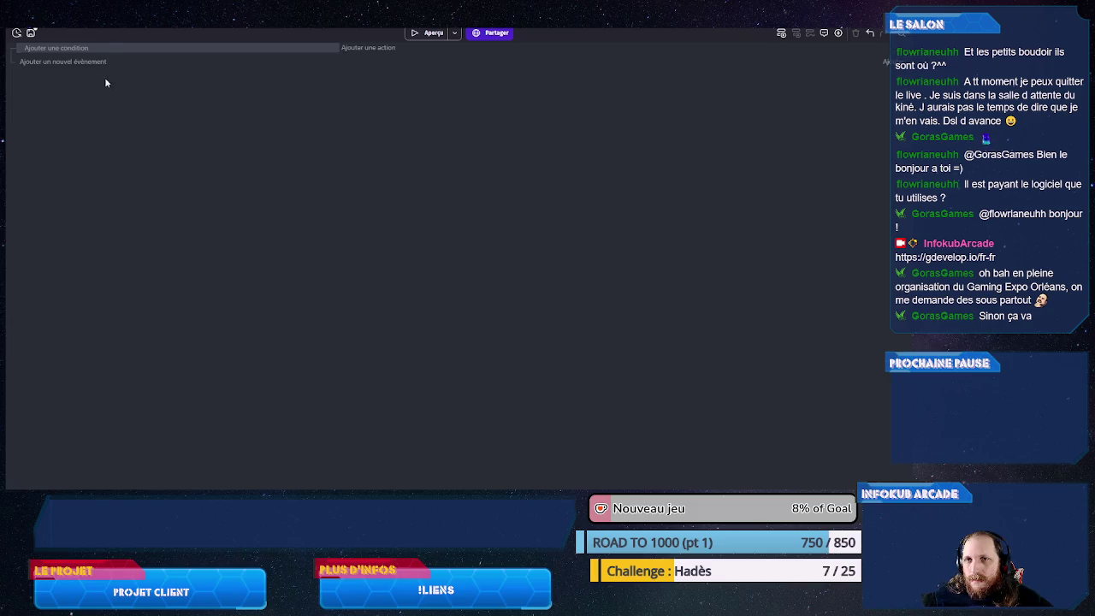
click(76, 47)
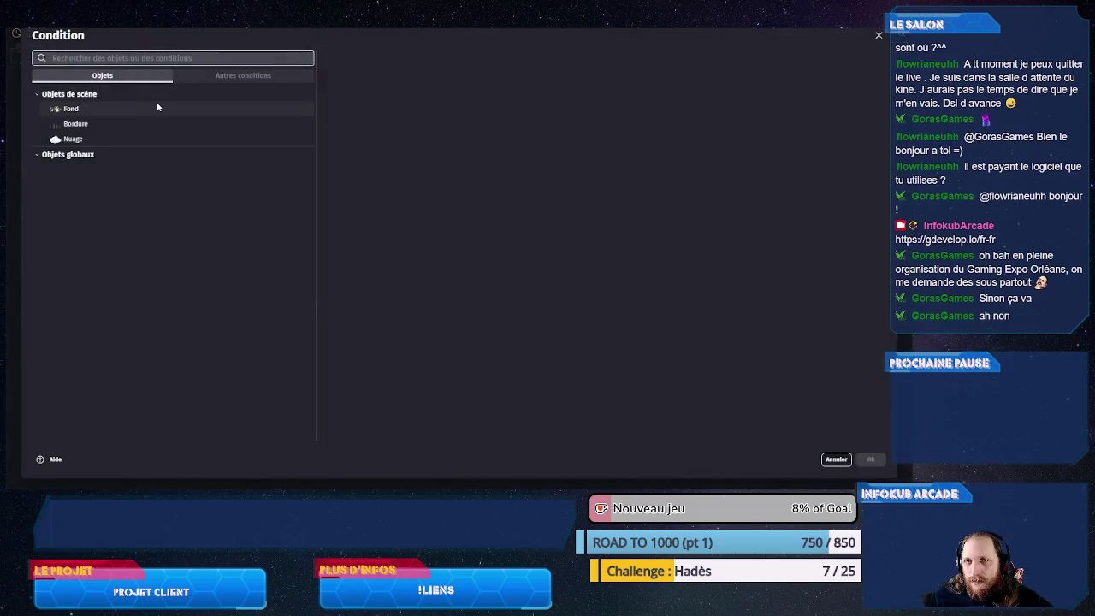
text(scene)
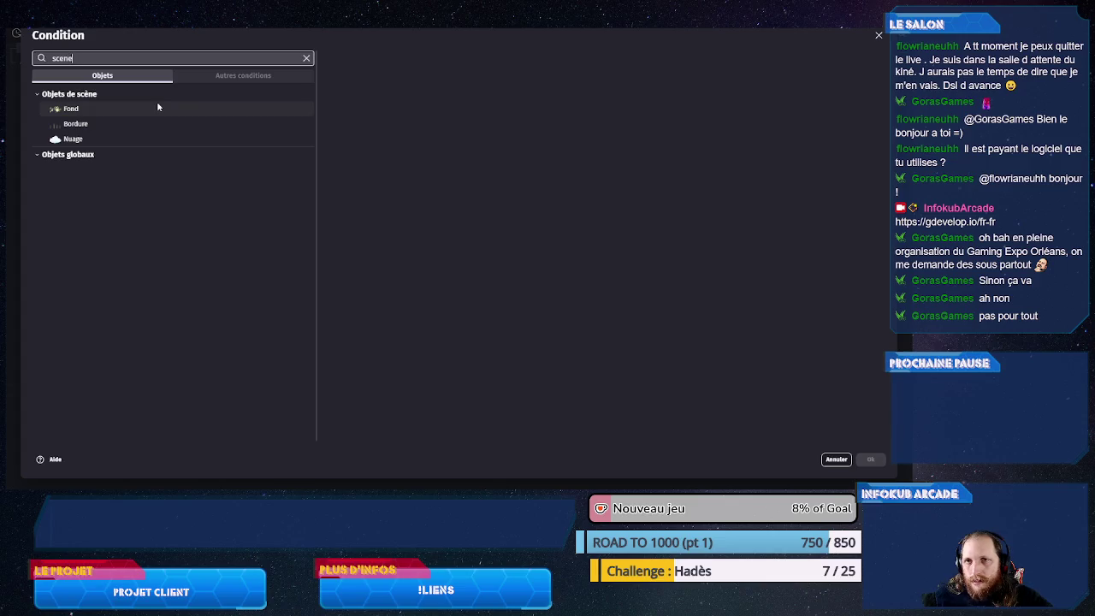
click(158, 137)
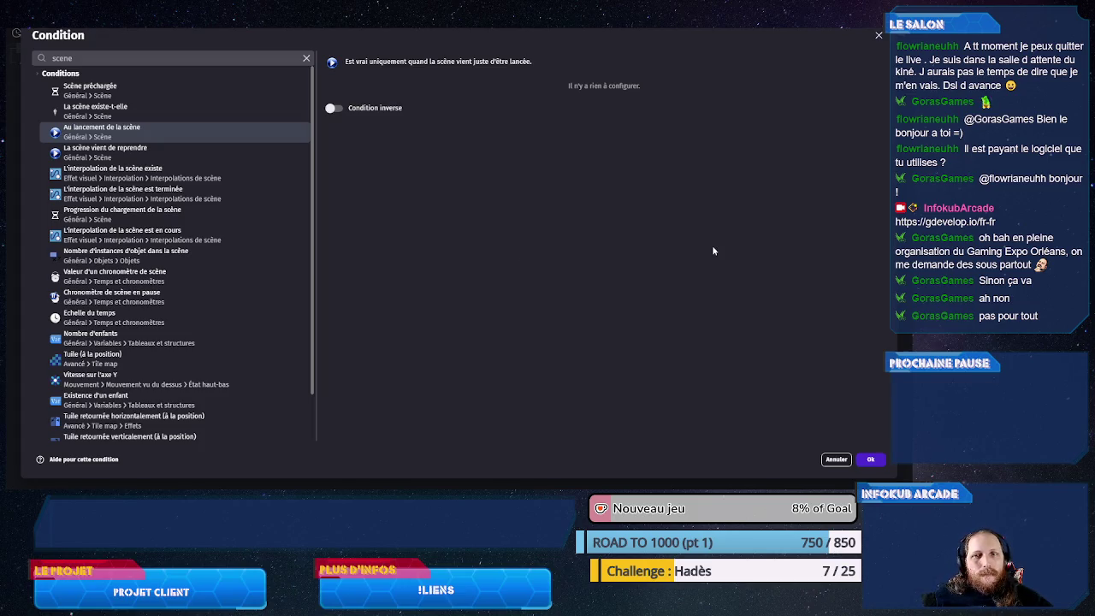
click(870, 459)
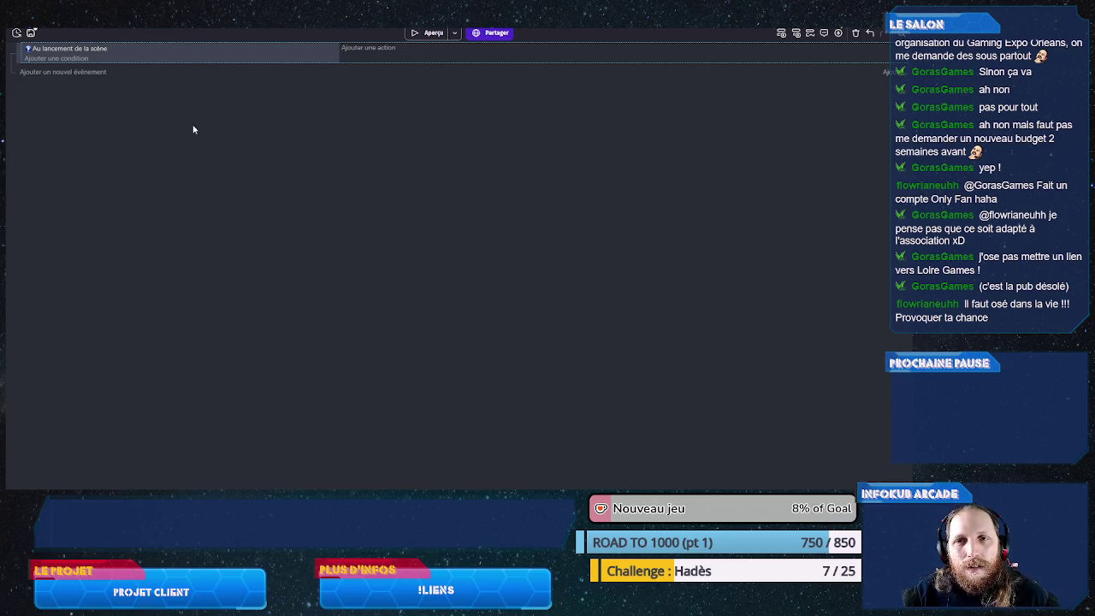
right_click(242, 64)
- Add a Répéter event as a sub-event of the scene-start event, repeating 4 times
mouse_move(336, 134)
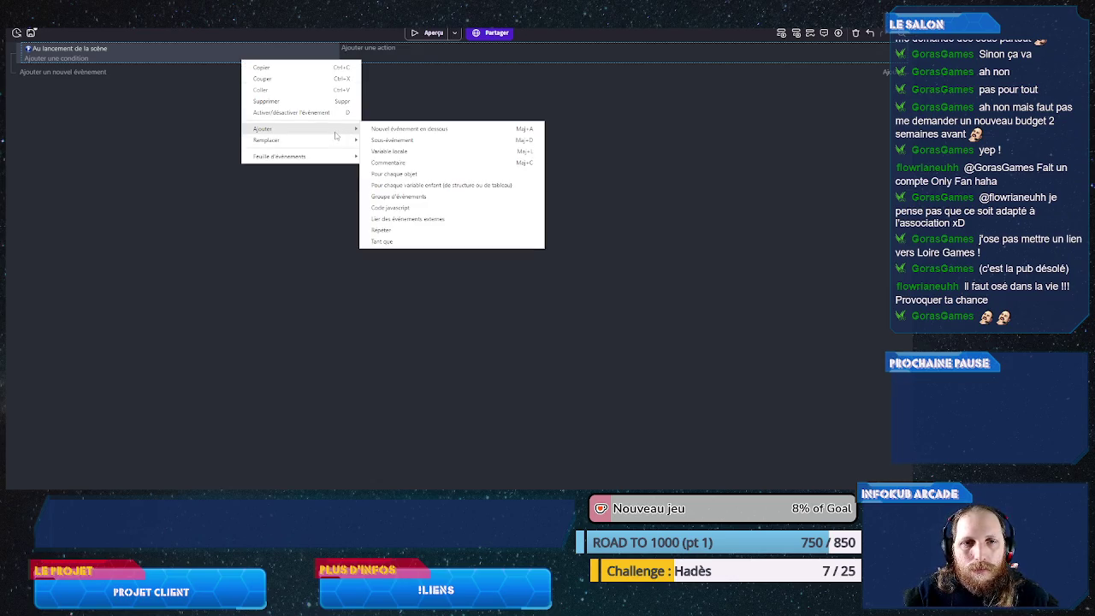
click(407, 229)
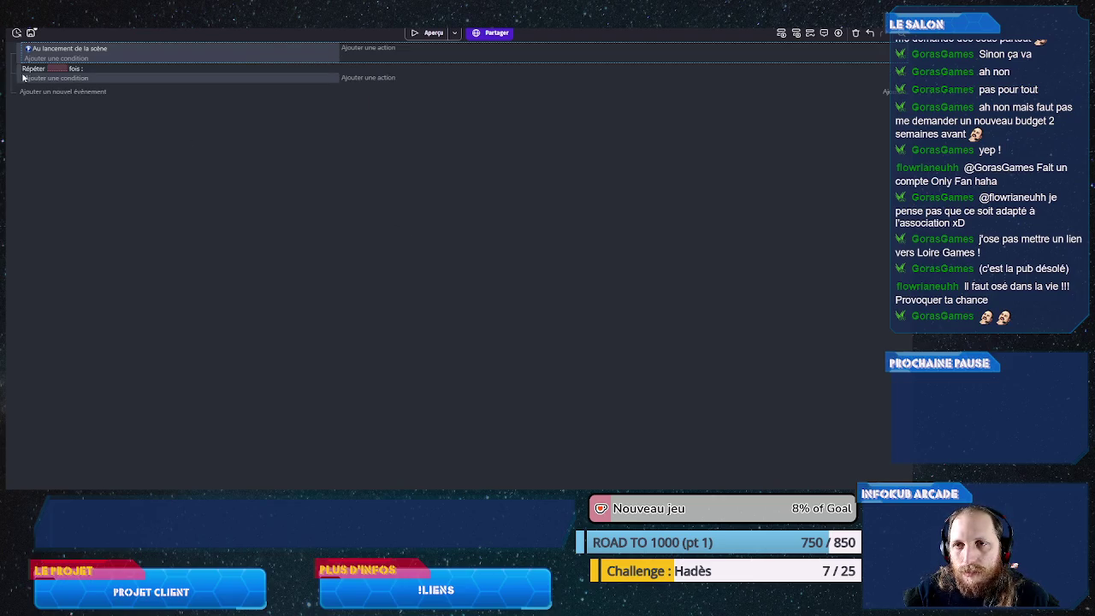
drag(22, 77, 90, 68)
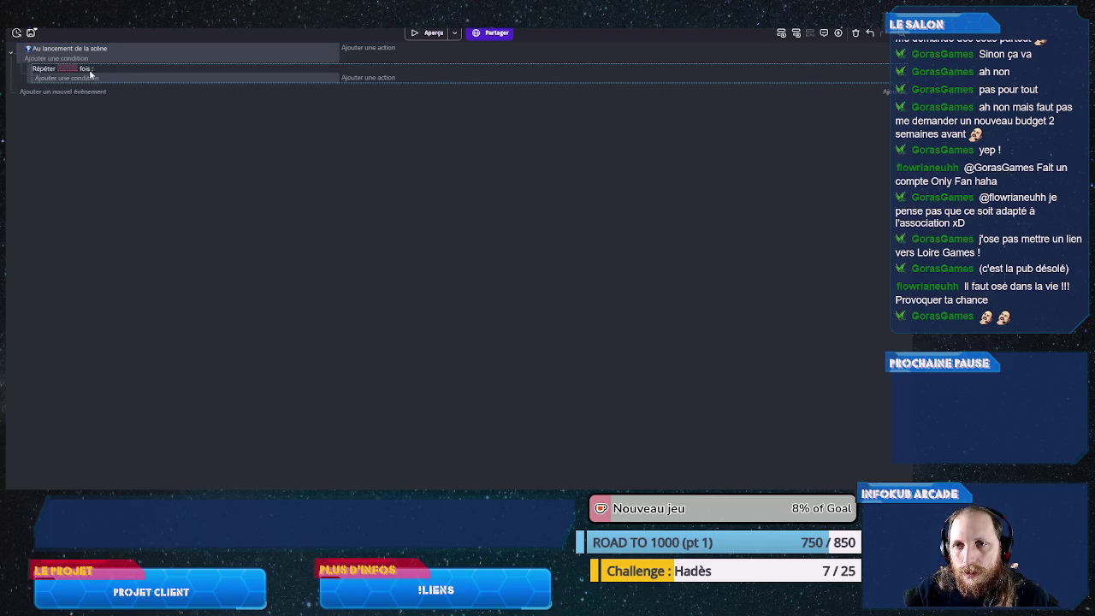
click(72, 69)
text(4)
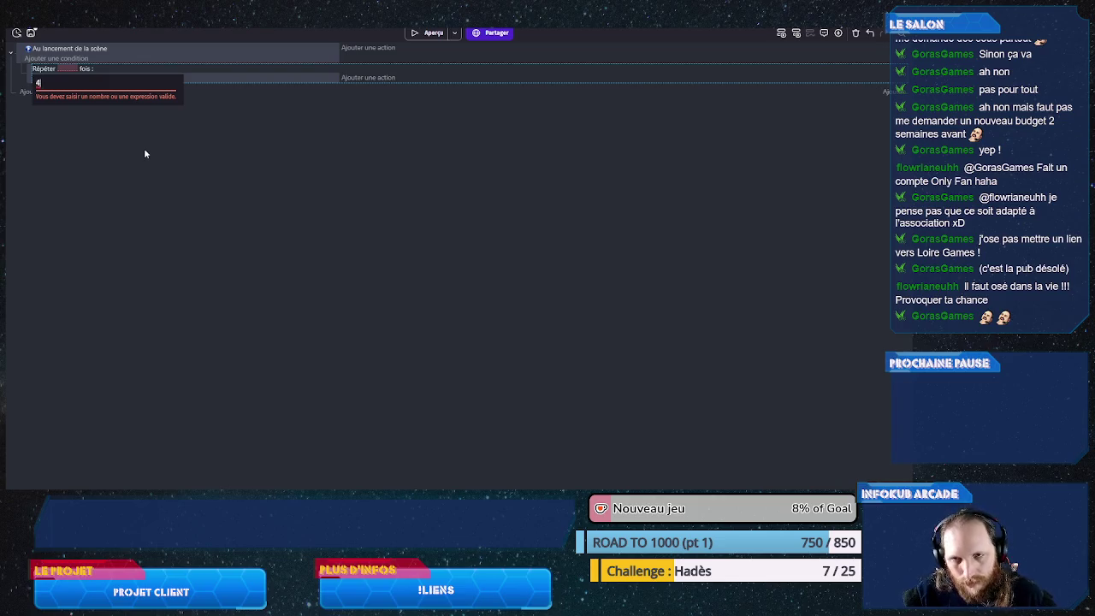
key(Return)
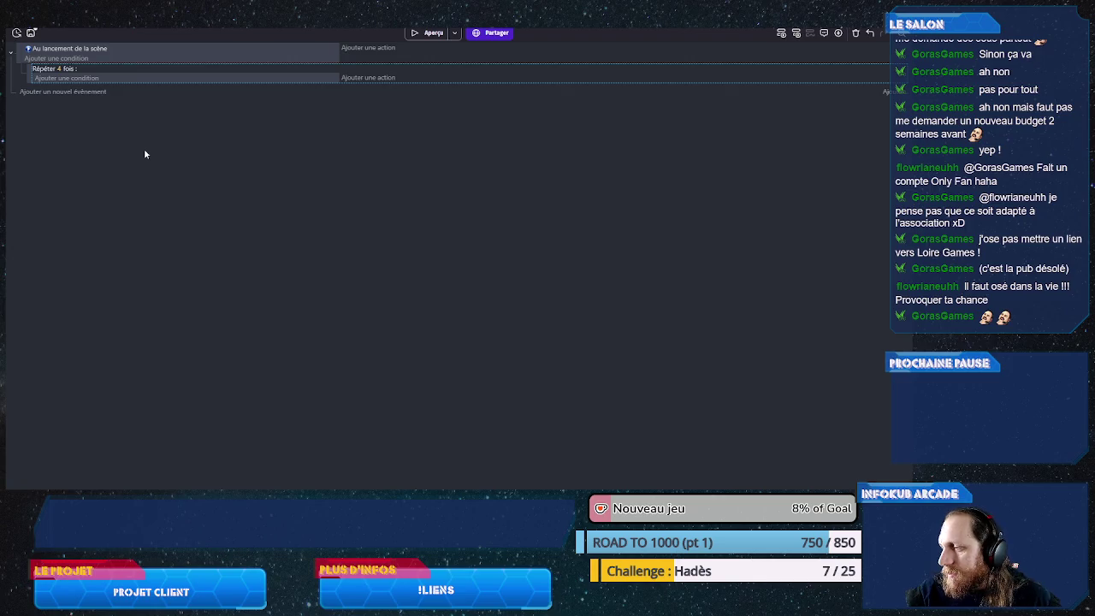
click(379, 78)
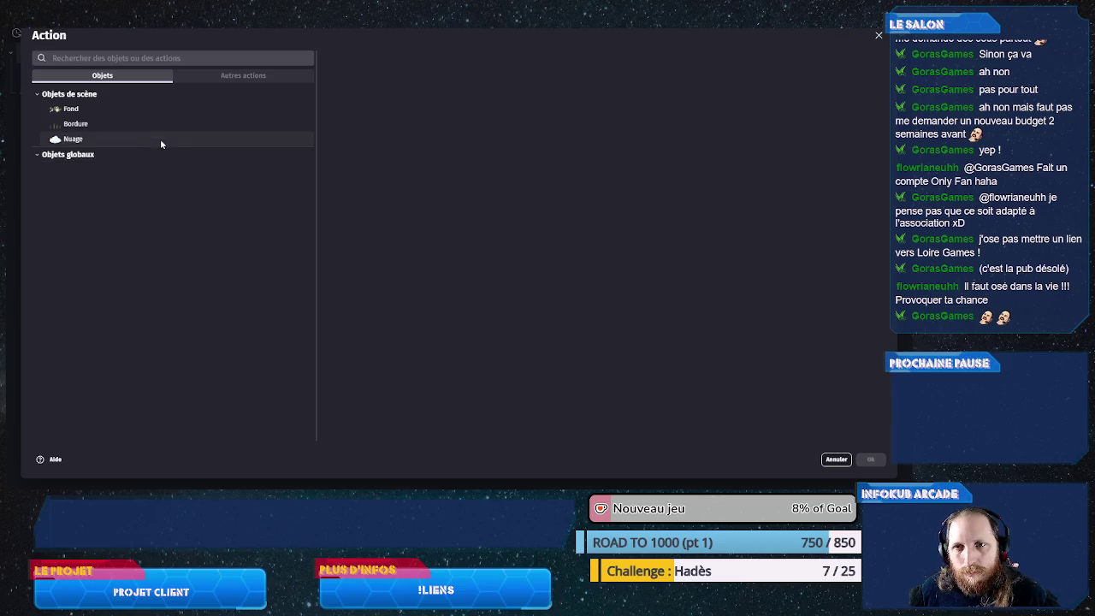
- Choose Nuage > Créer un objet and enter SceneWindowWidth()*0.5+Random(SceneWindowWidth()) as Position X
click(159, 138)
click(424, 78)
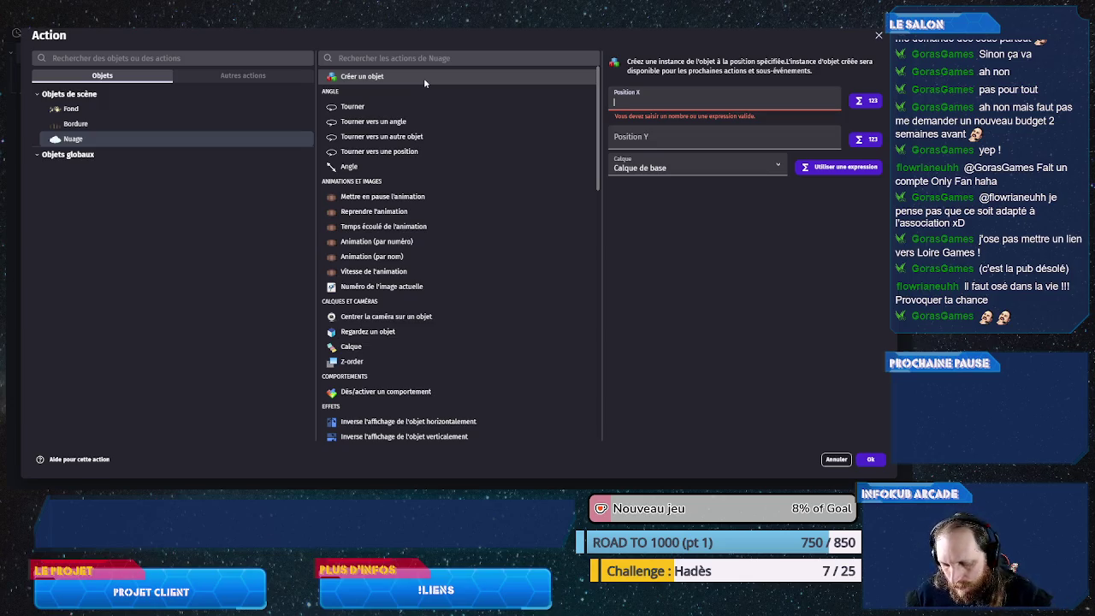
text(Sc)
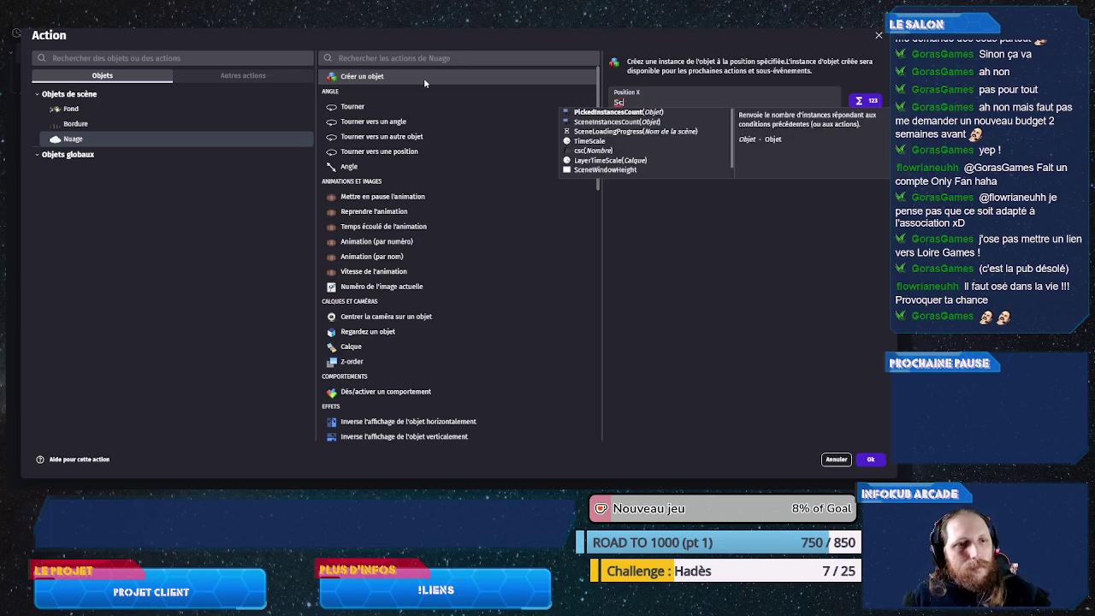
key(BackSpace)
key(BackSpace)
text(wi)
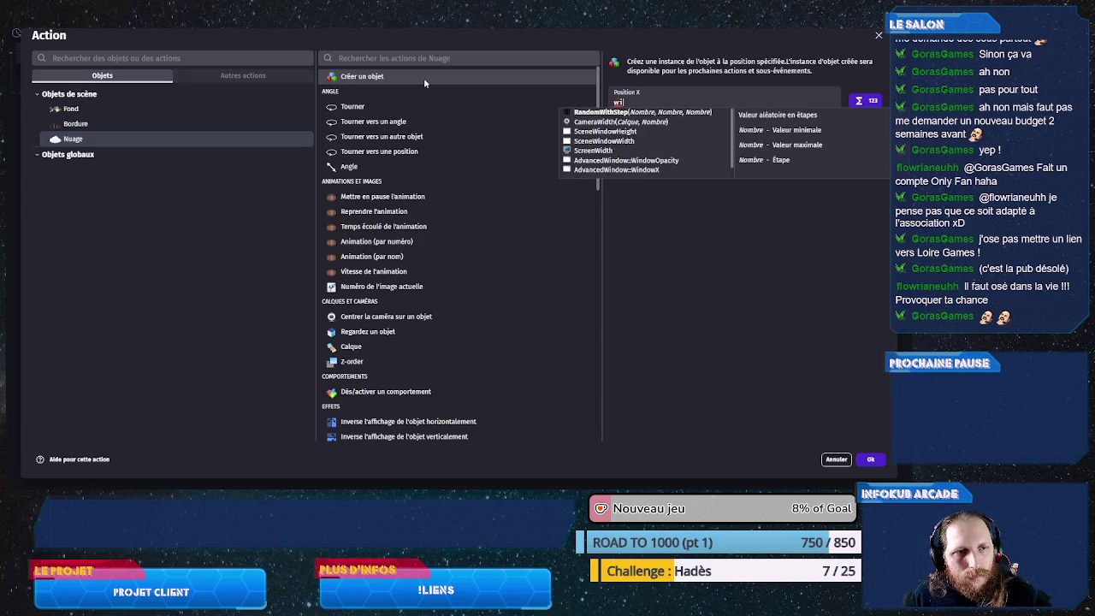
click(602, 143)
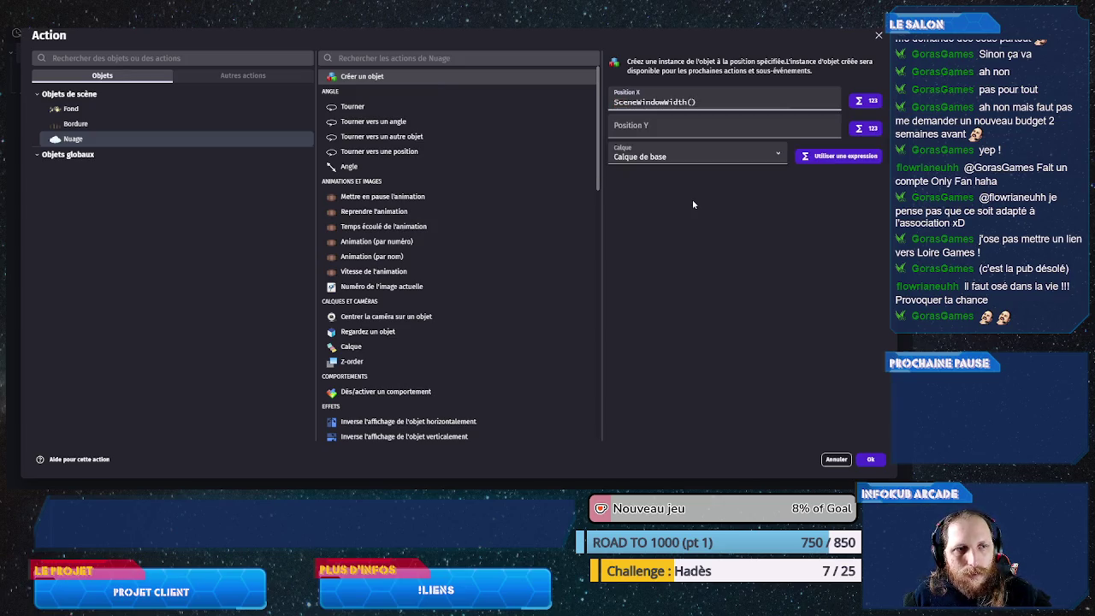
text(*0.5)
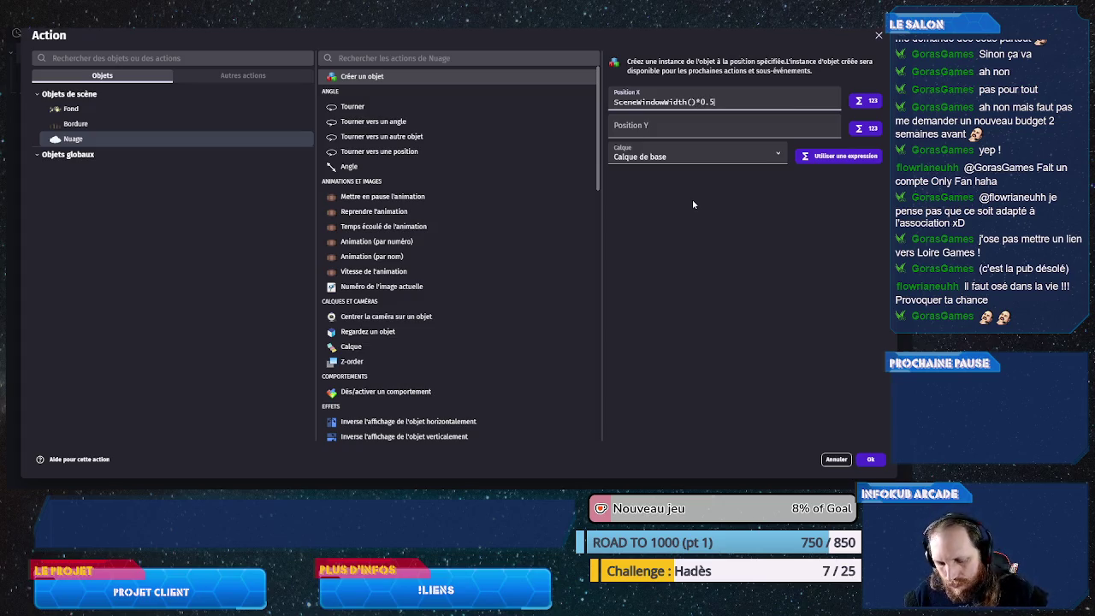
text(+)
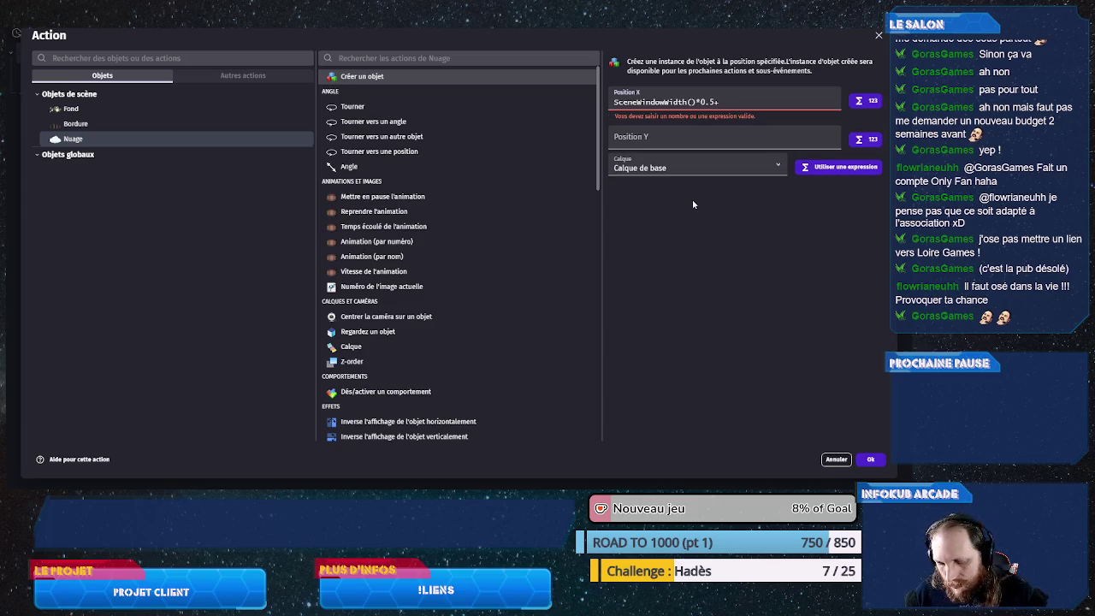
text(Random)
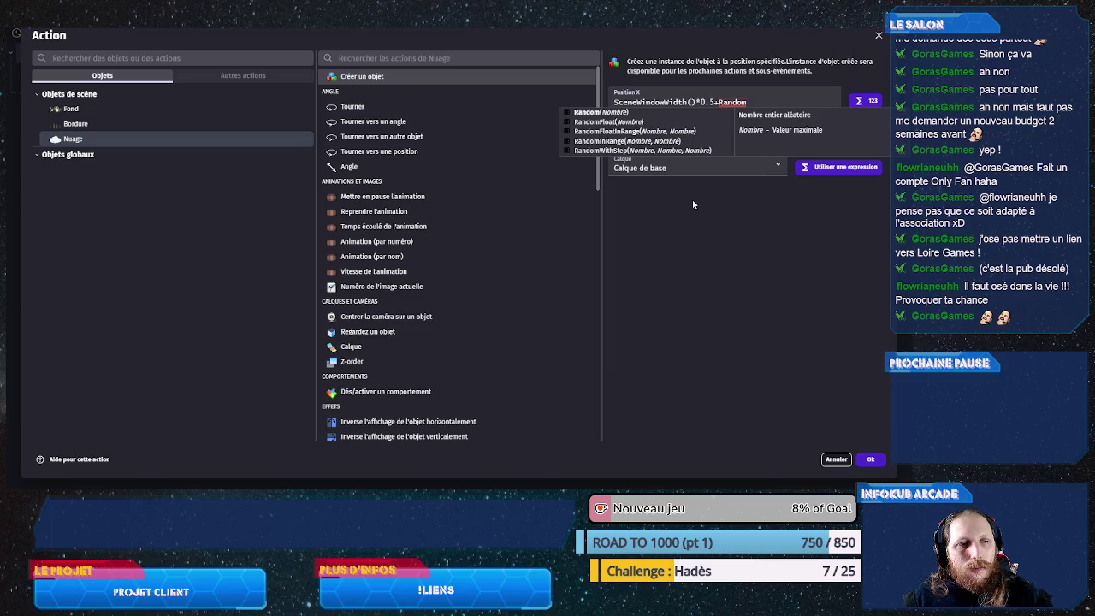
text(()
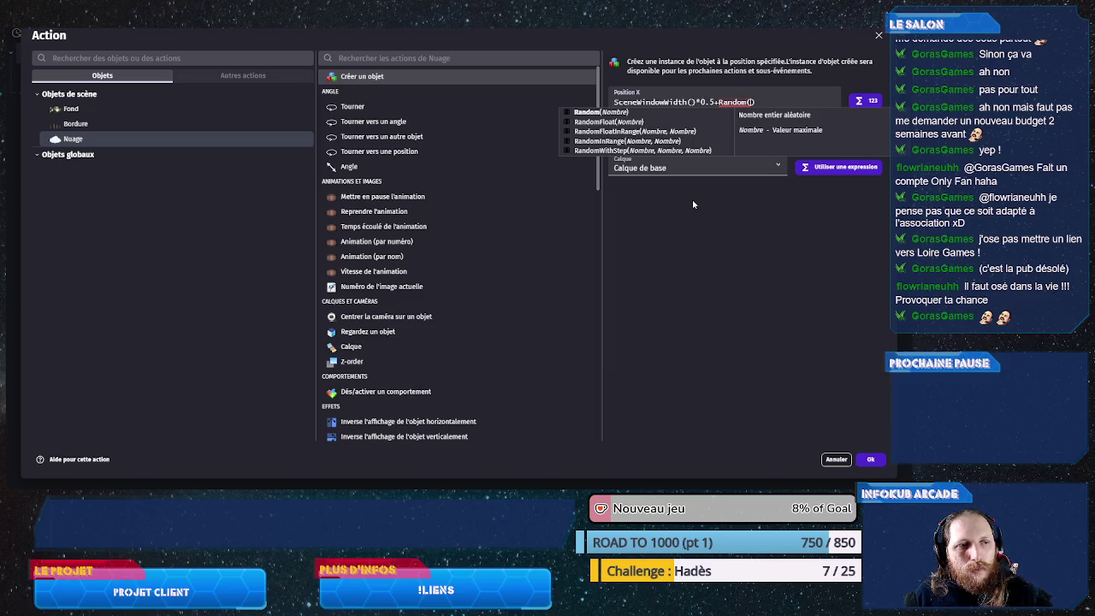
text(Sce)
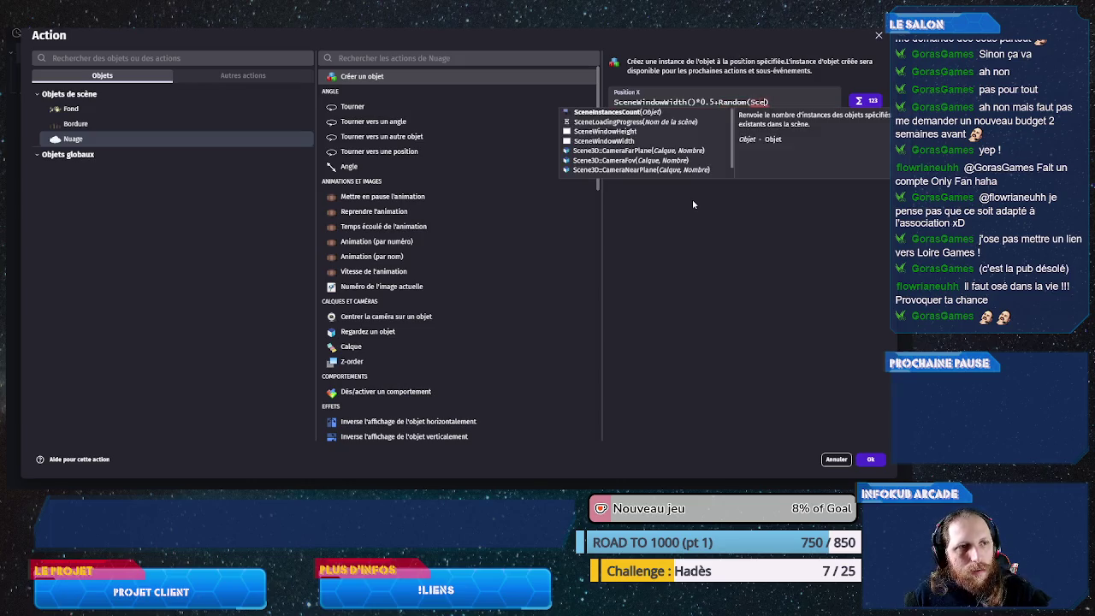
key(Down)
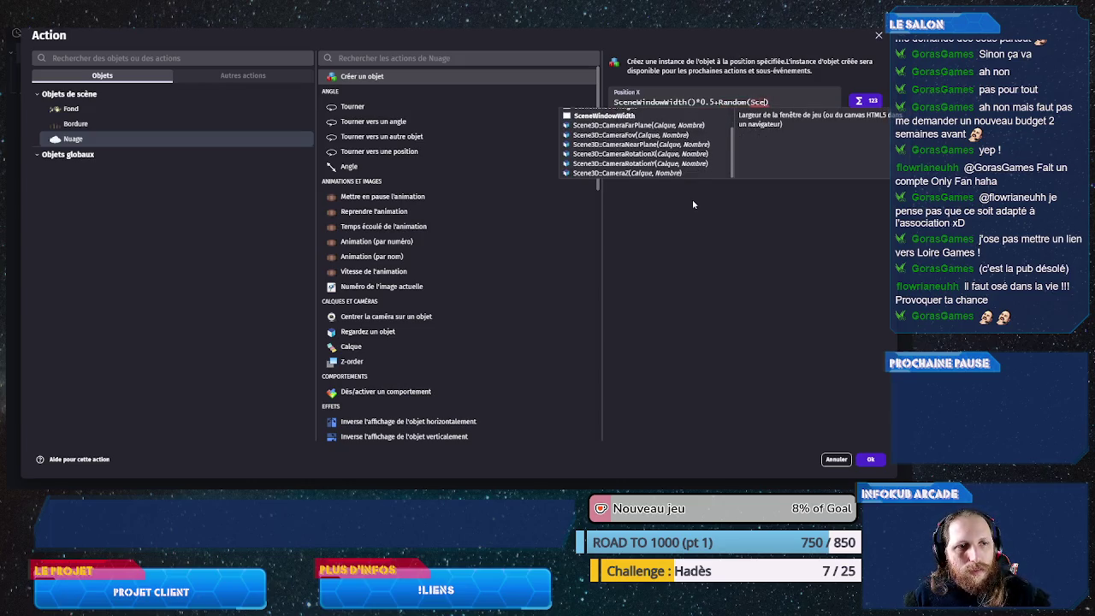
key(Return)
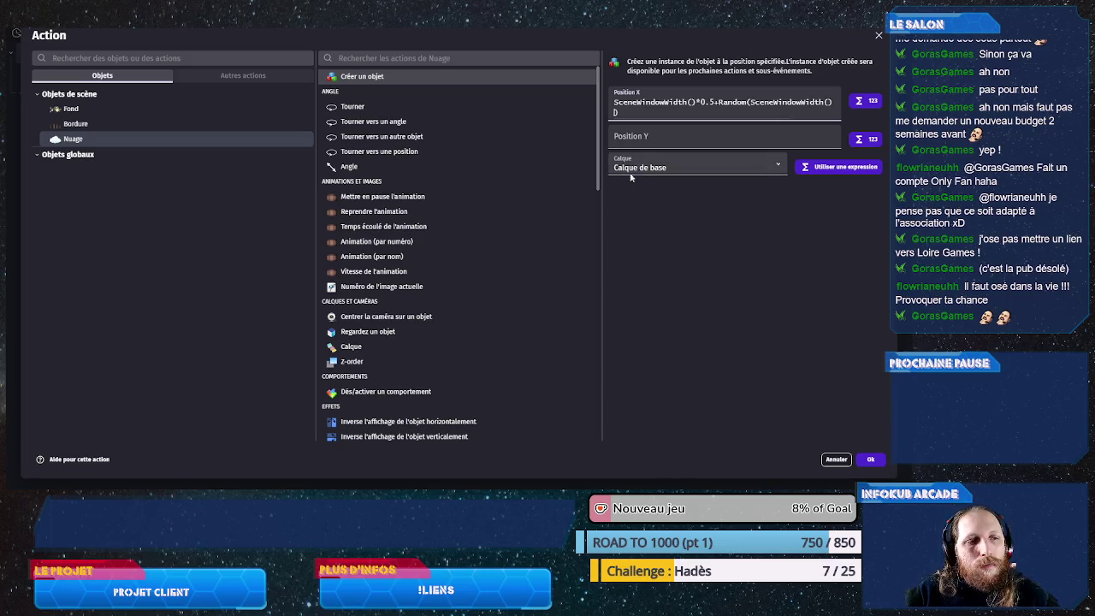
- Start Position Y as SceneWindowHeight()*0.2
click(634, 139)
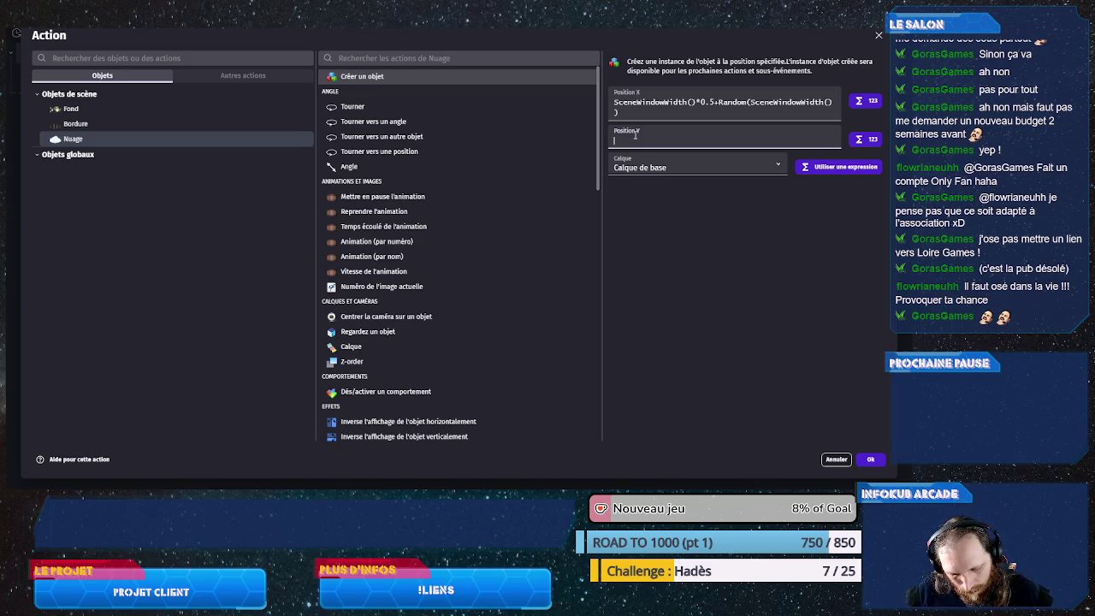
click(643, 114)
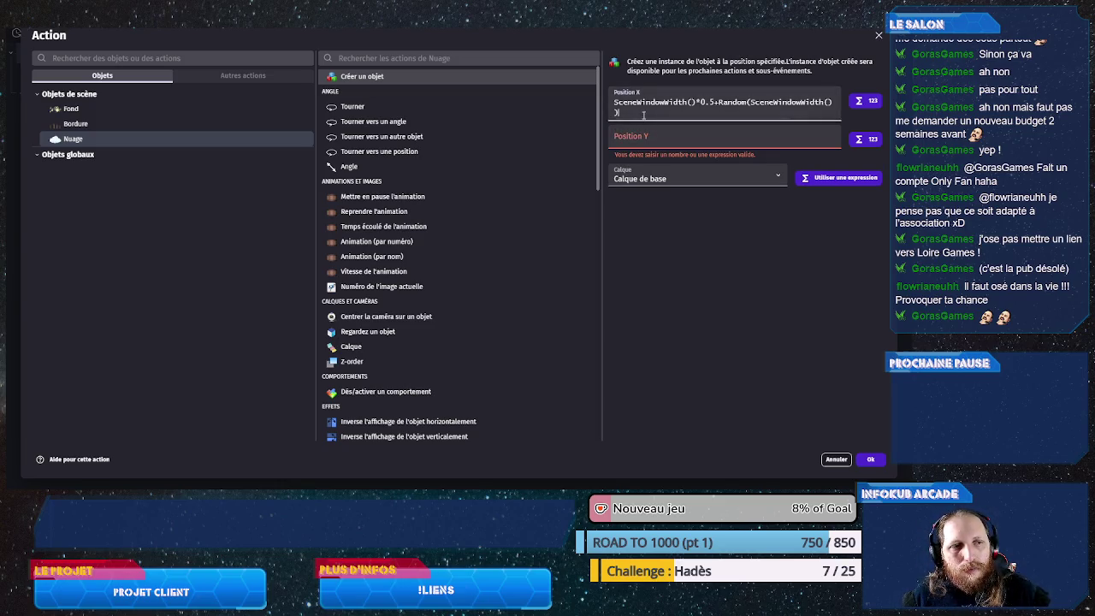
click(633, 133)
text(Scen)
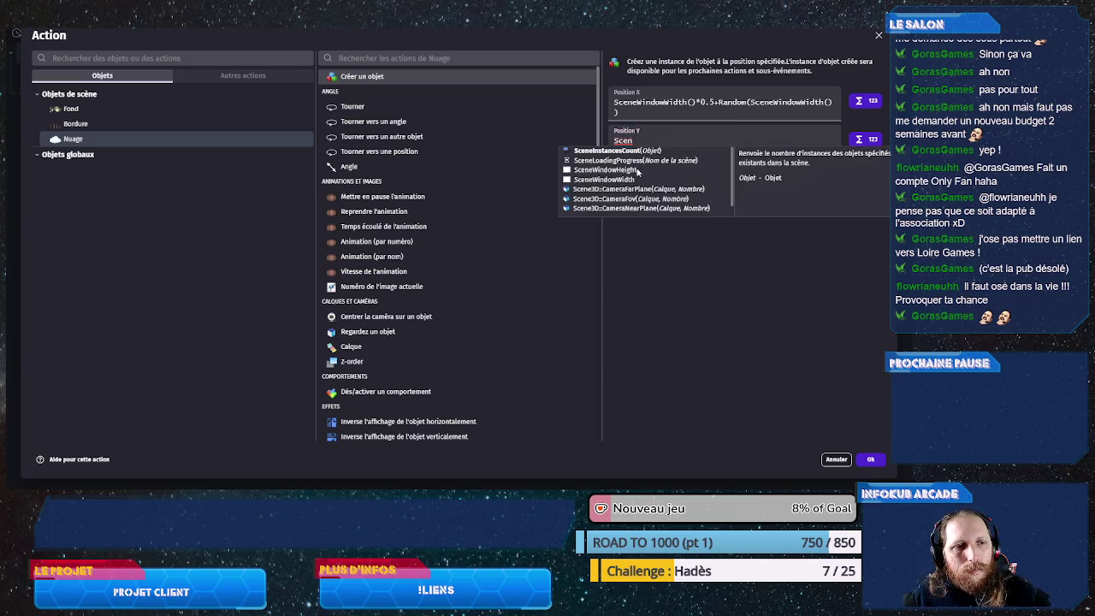
click(635, 170)
text(*0.25)
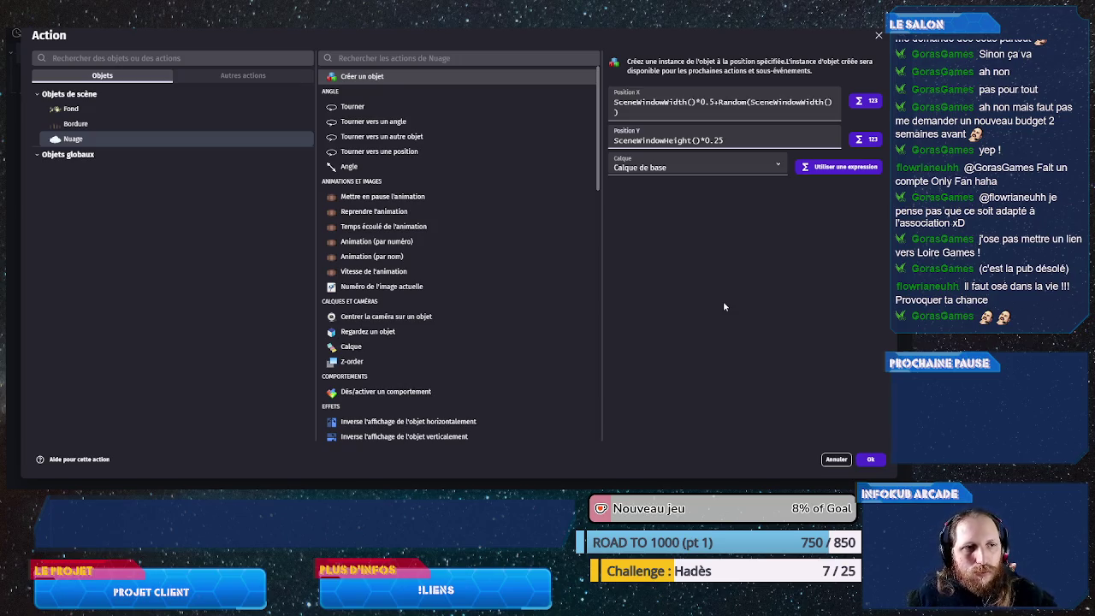
key(BackSpace)
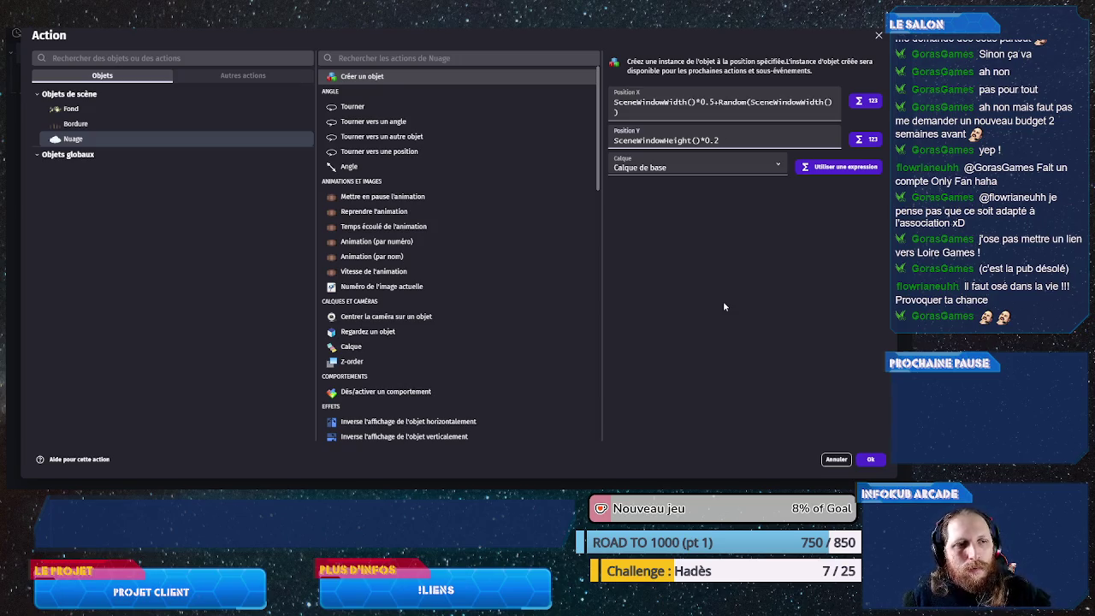
- Complete Position Y as SceneWindowHeight()*0.2+Random(SceneWindowHeight()/2) and confirm the action
click(716, 103)
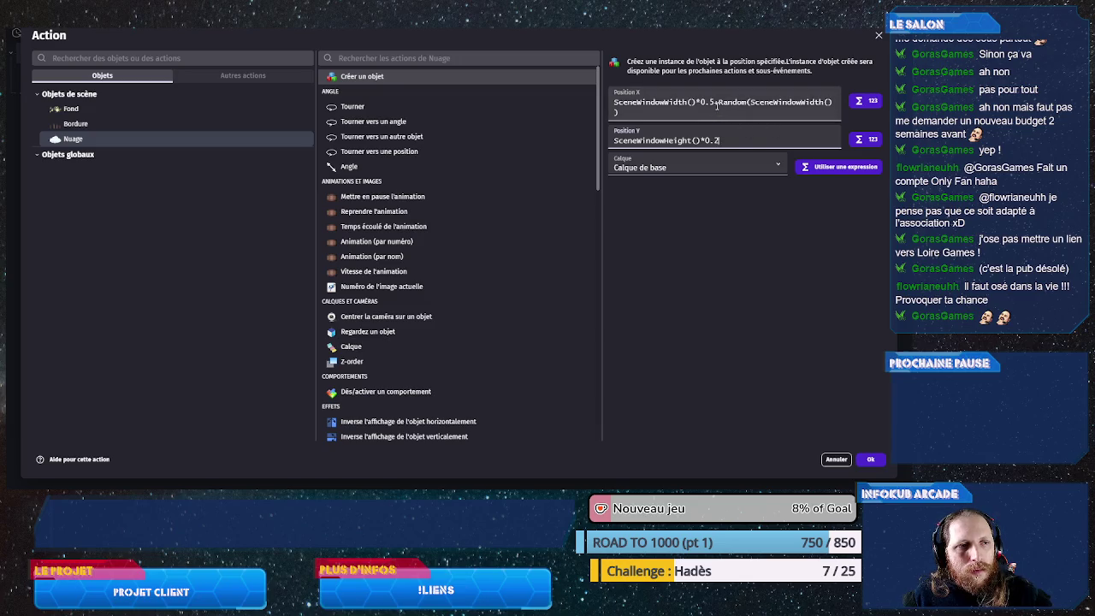
drag(716, 102, 721, 112)
key(ctrl+c)
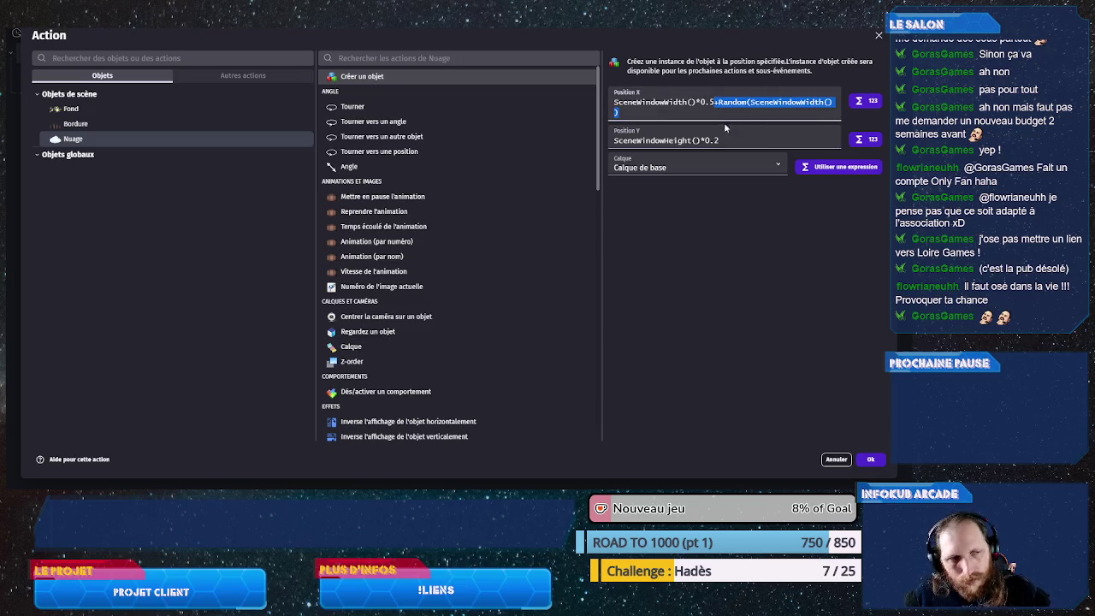
click(720, 140)
key(ctrl+v)
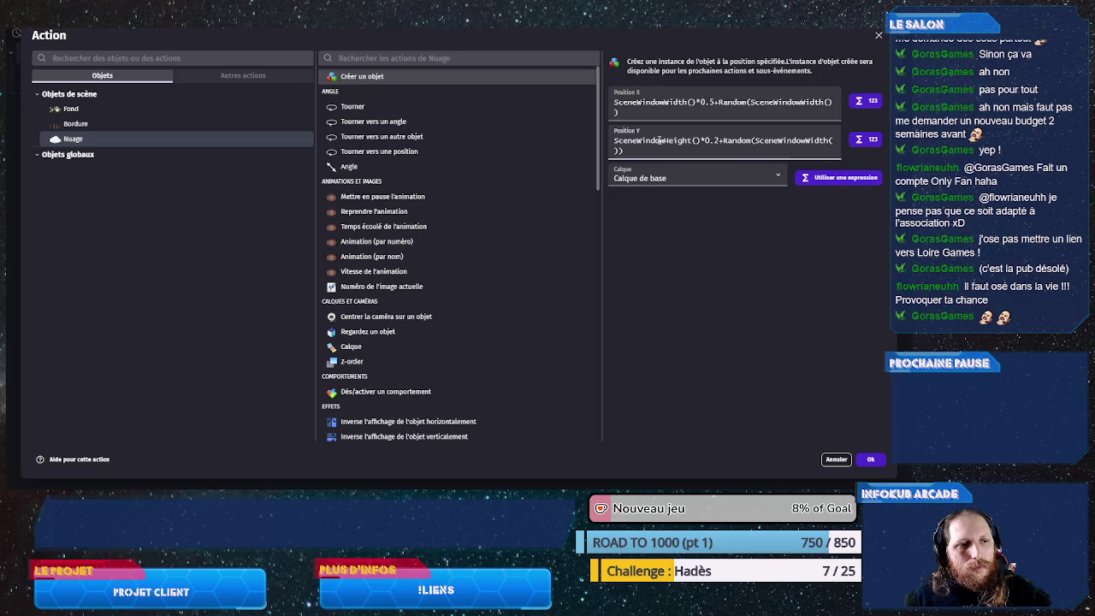
double_click(658, 140)
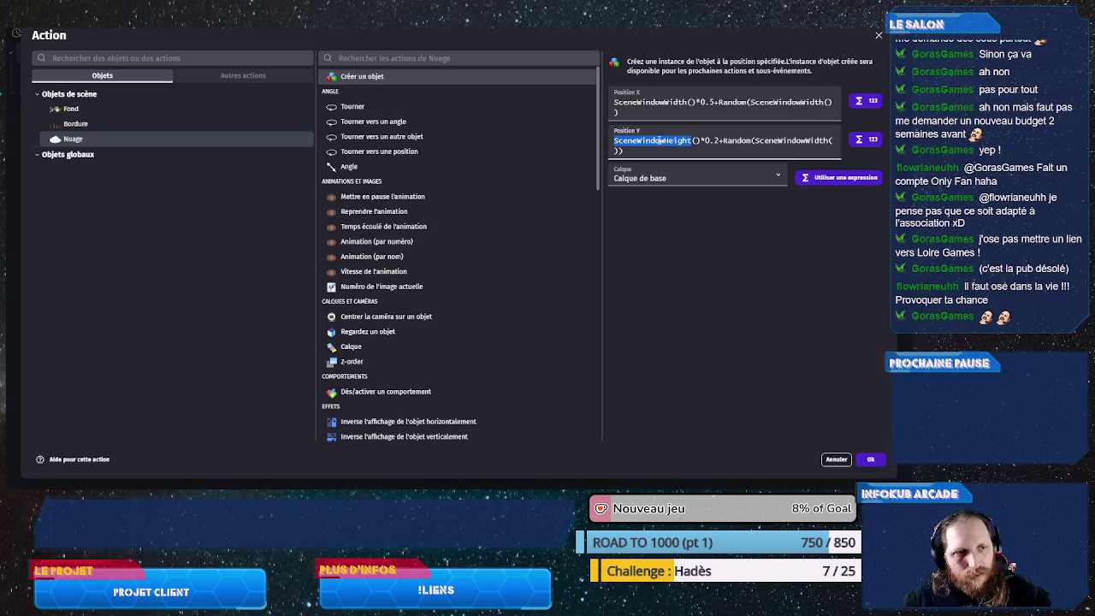
key(shift+Right)
key(shift+Right)
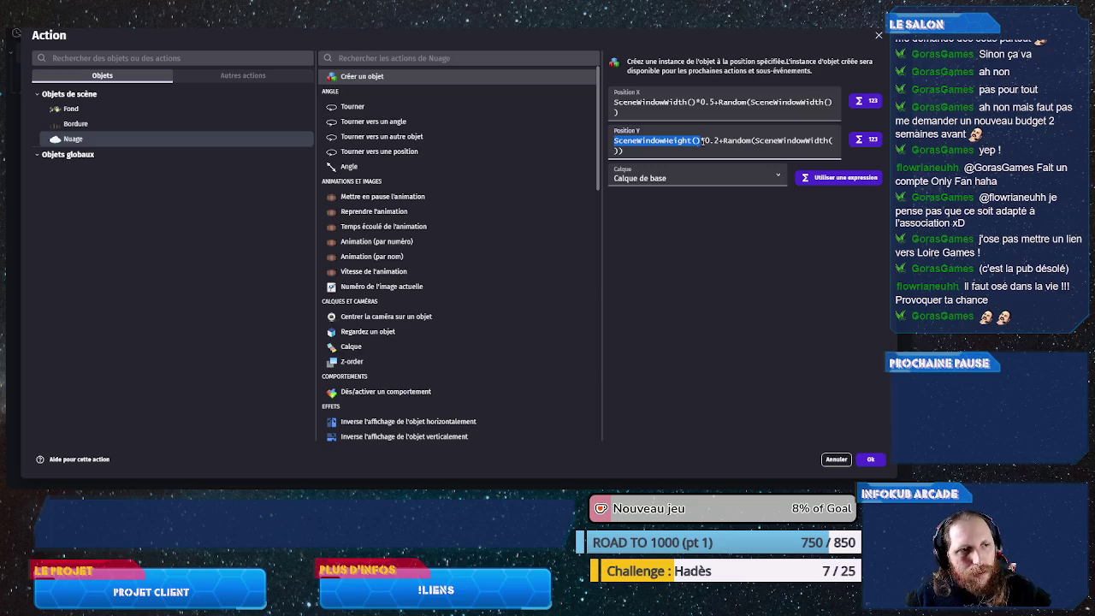
click(631, 152)
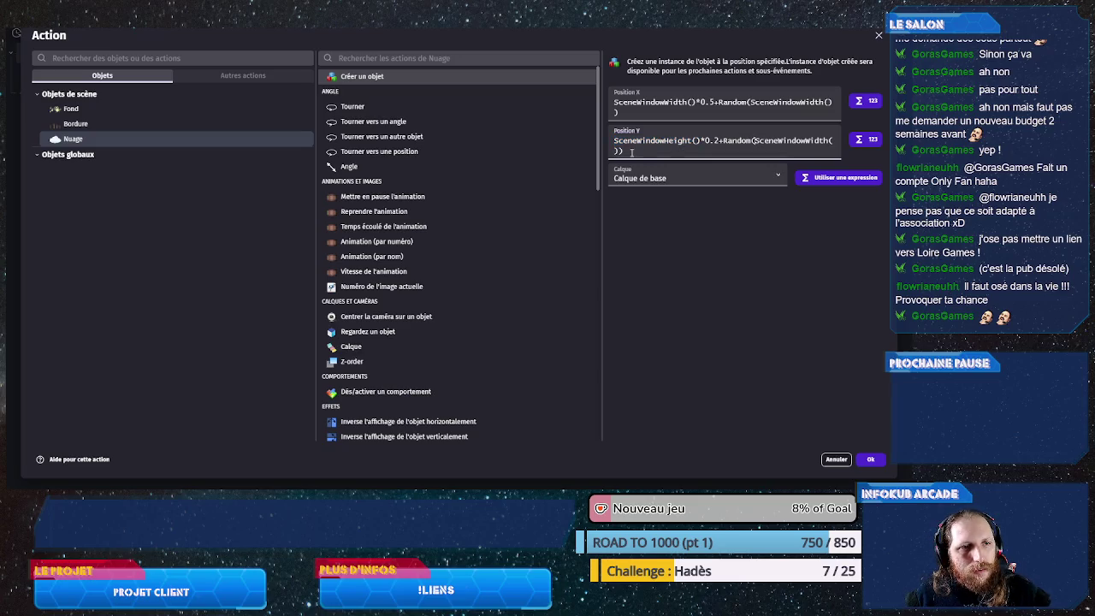
key(shift+Left)
key(shift+Left)
key(shift+Left)
key(ctrl+v)
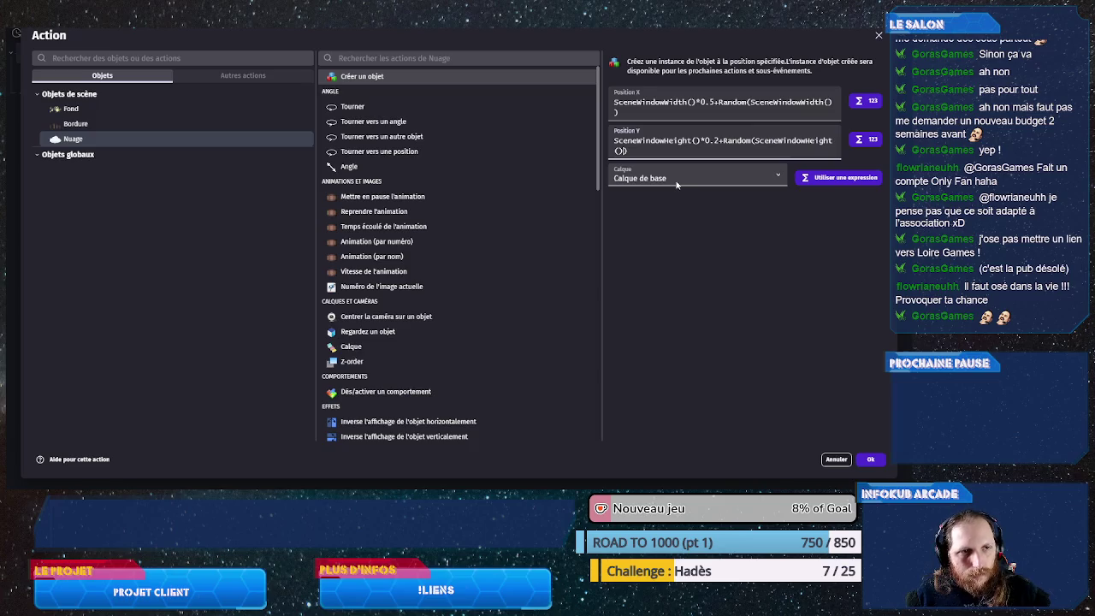
text(/2)
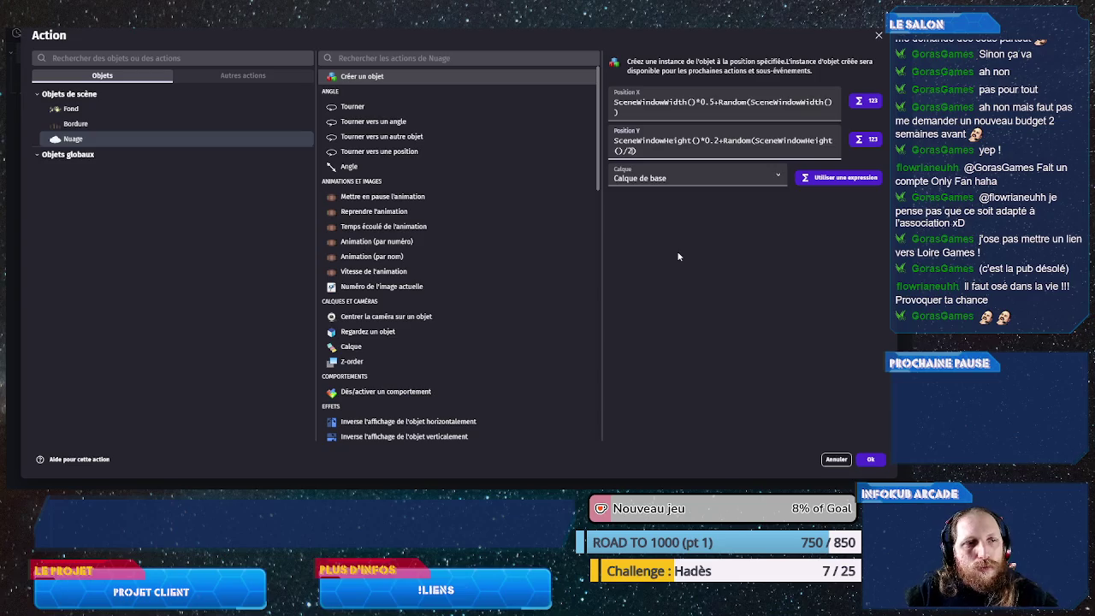
click(871, 460)
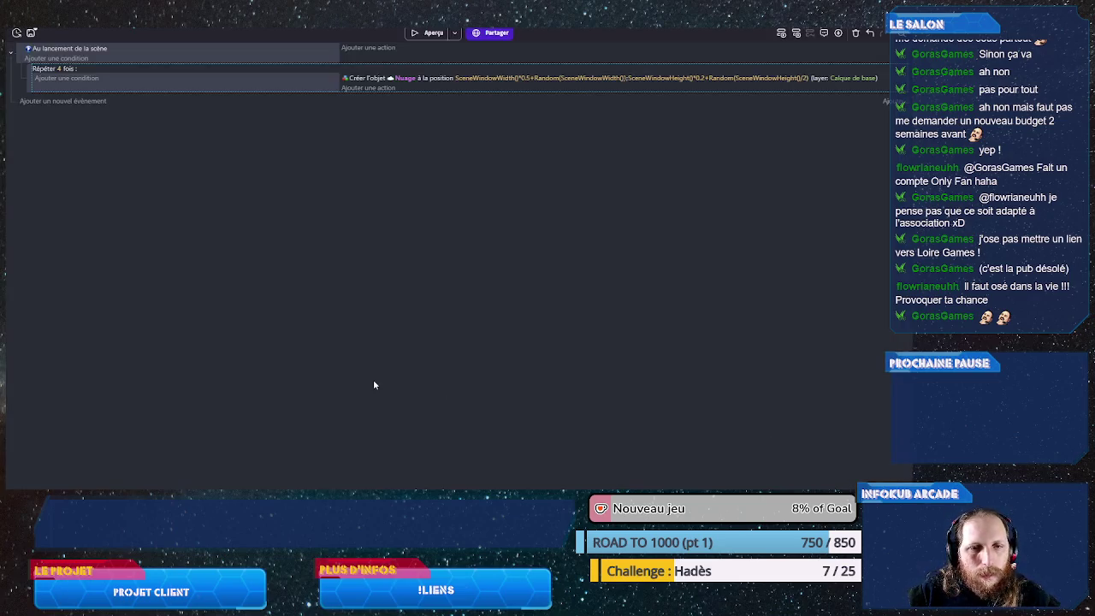
click(425, 33)
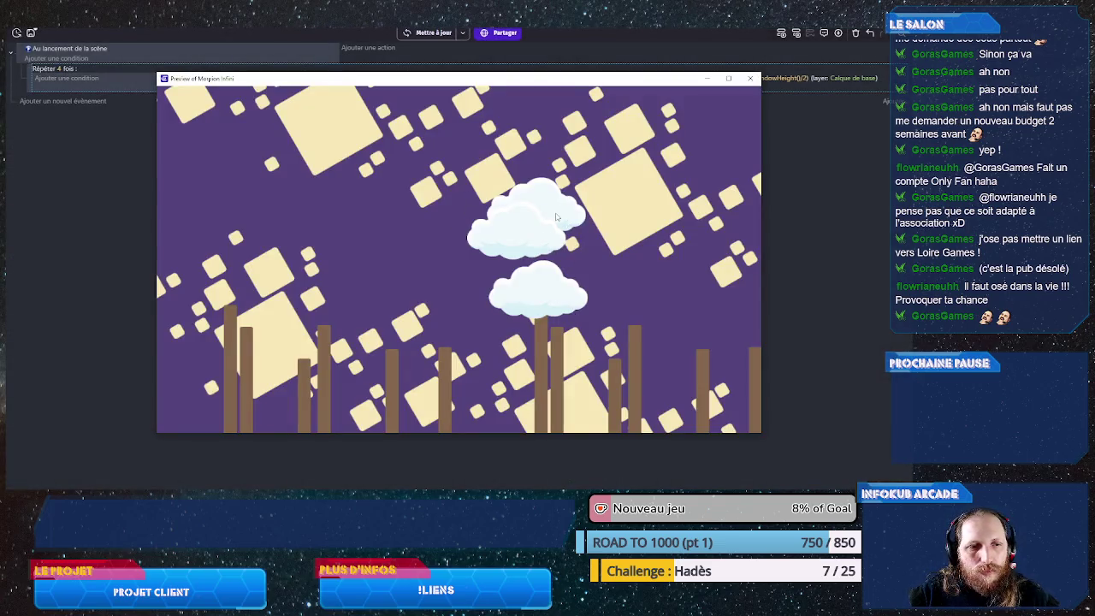
click(750, 78)
click(428, 33)
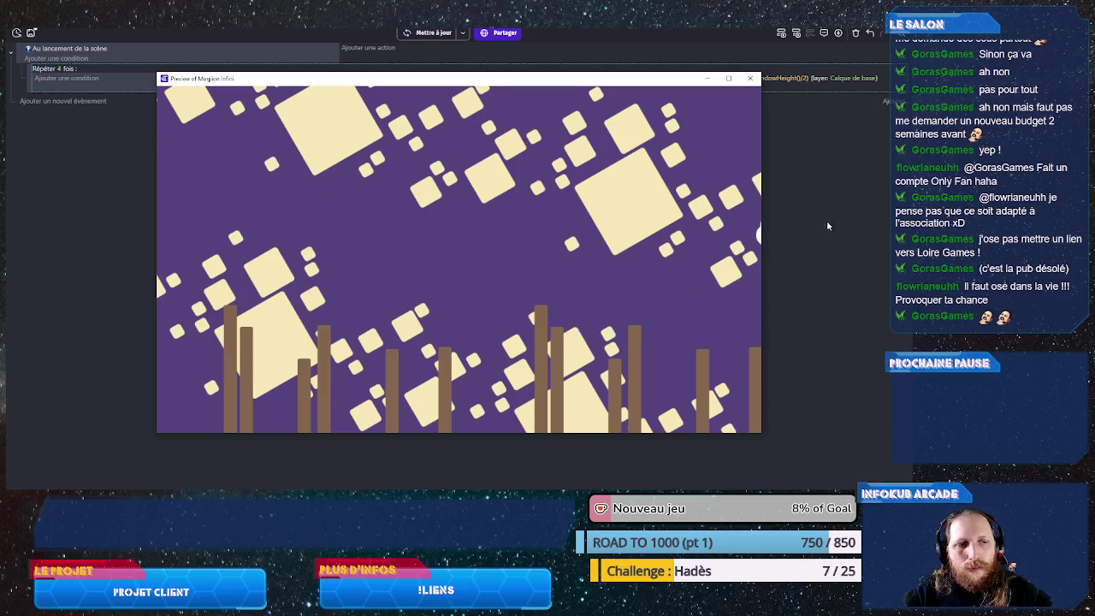
drag(505, 84, 354, 82)
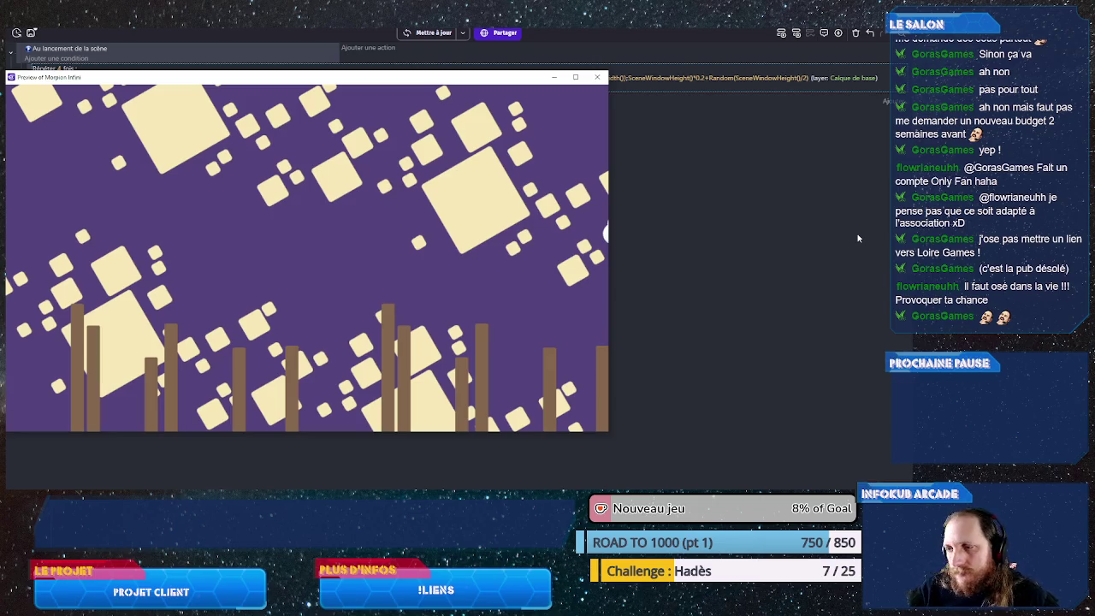
drag(326, 81, 438, 84)
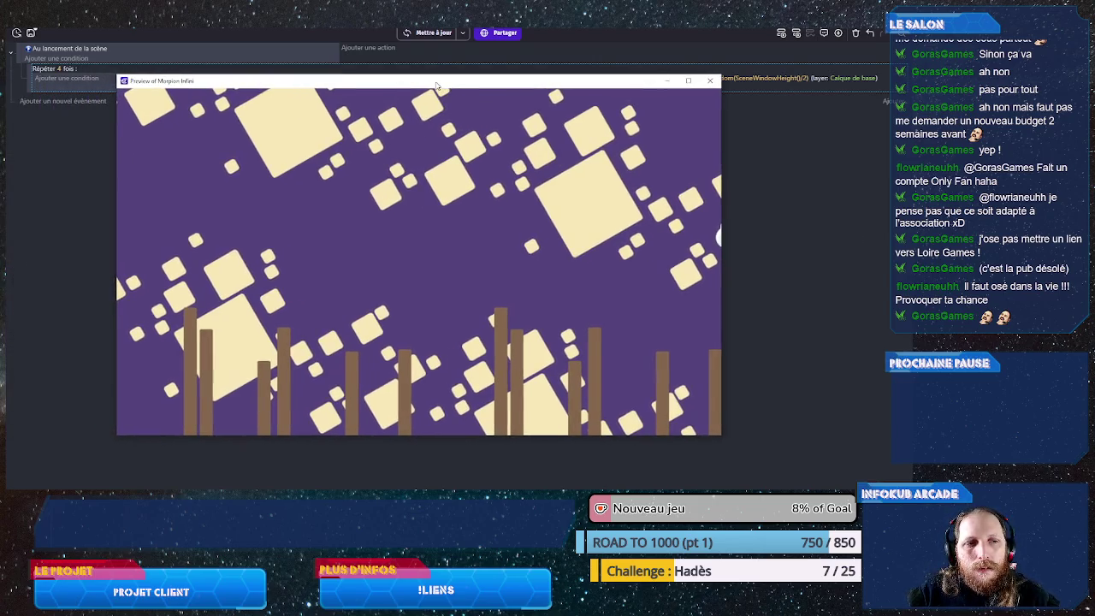
click(709, 81)
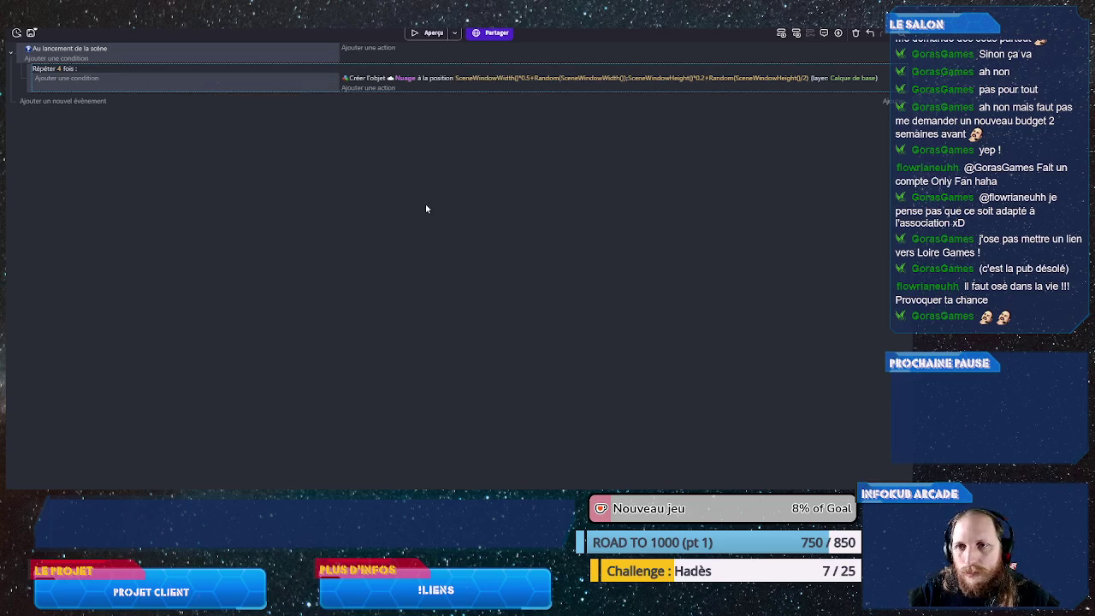
- Add an Animation (par numéro) action setting Nuage's animation to Random(3)
click(368, 88)
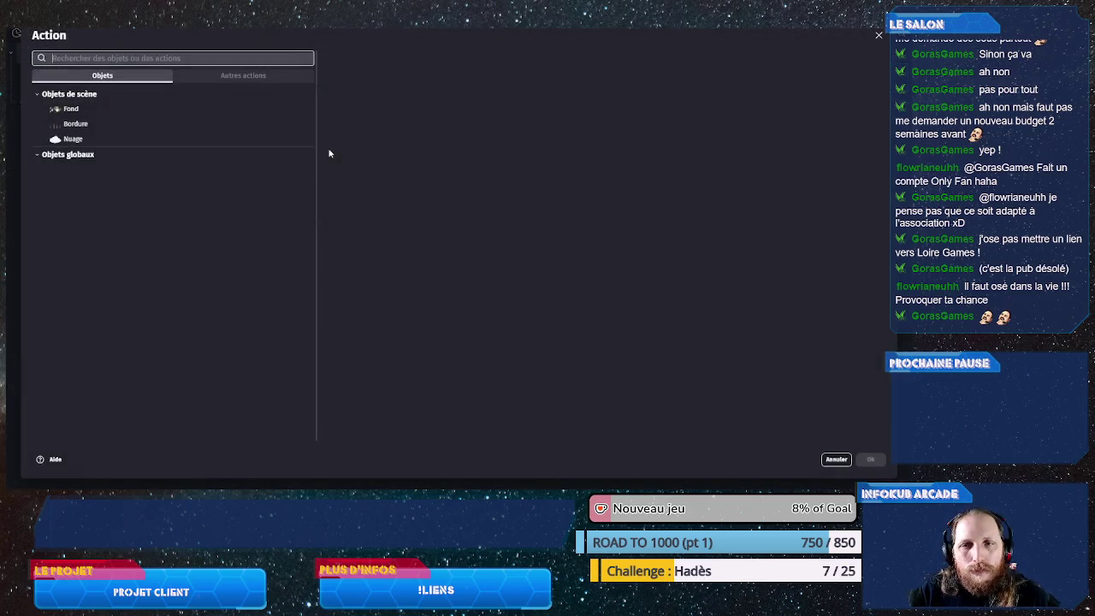
click(165, 139)
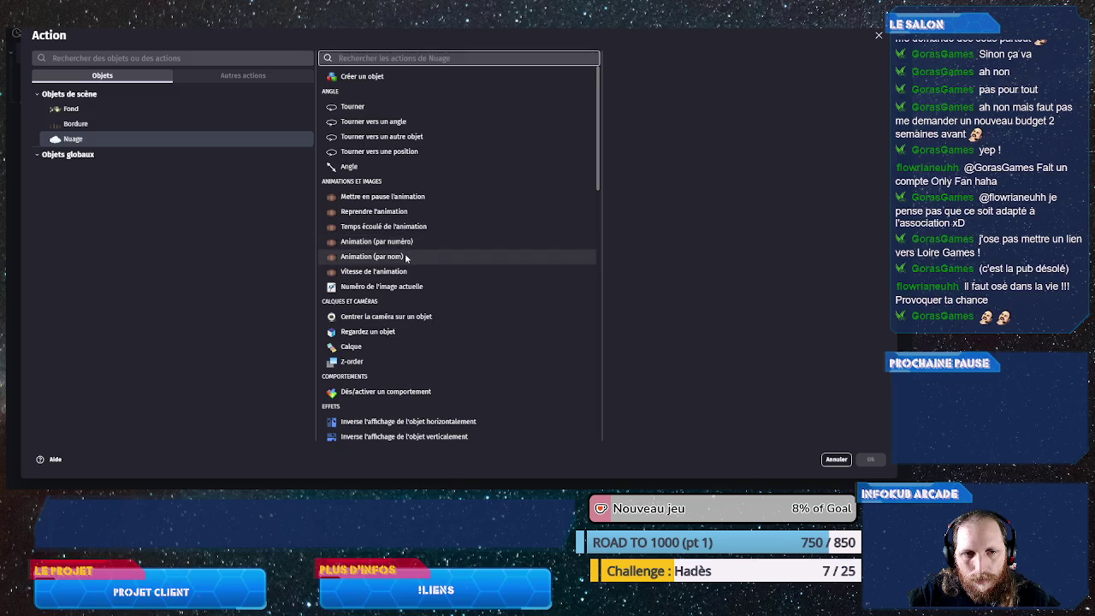
click(410, 245)
click(646, 204)
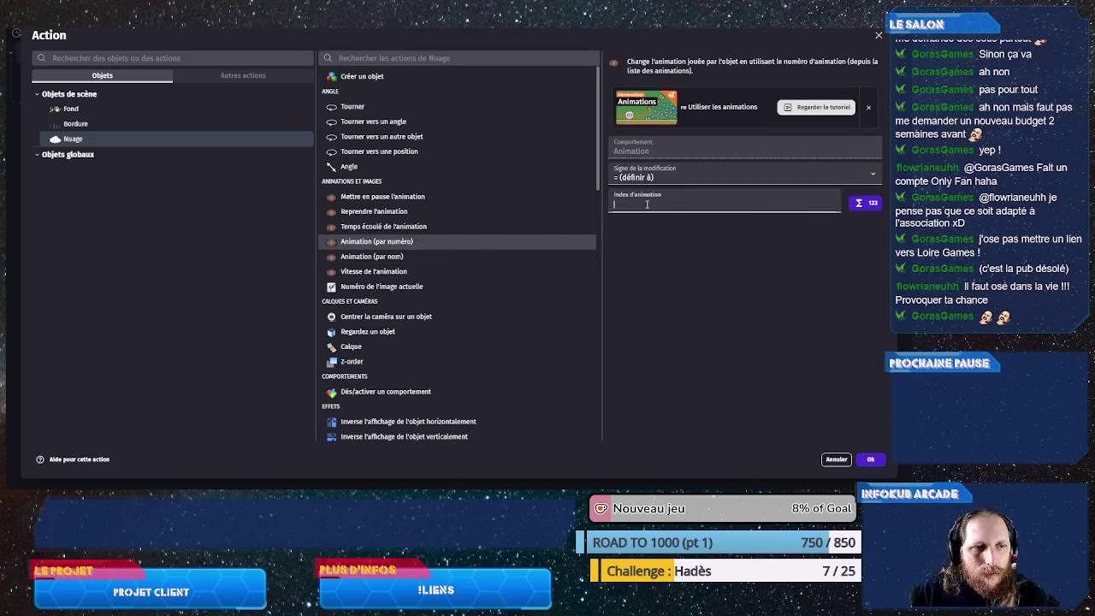
text(Random)
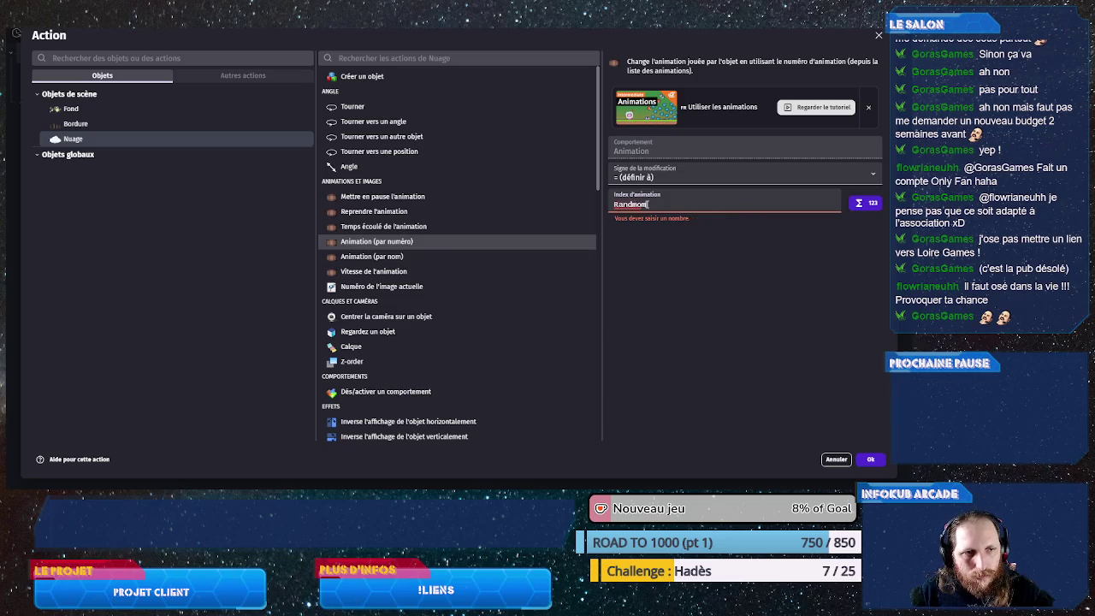
text((3))
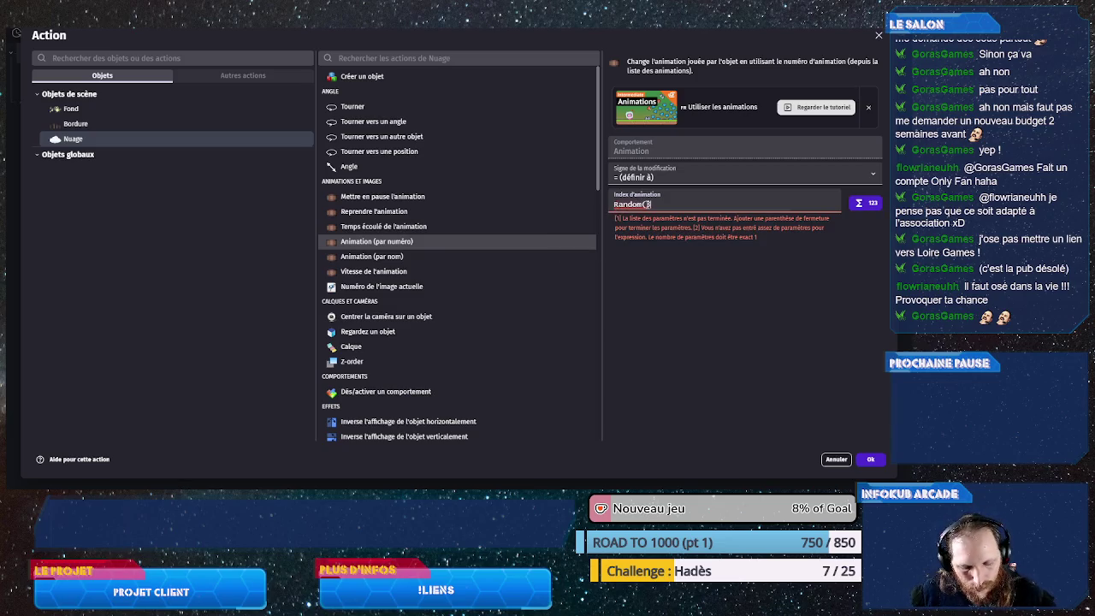
click(870, 461)
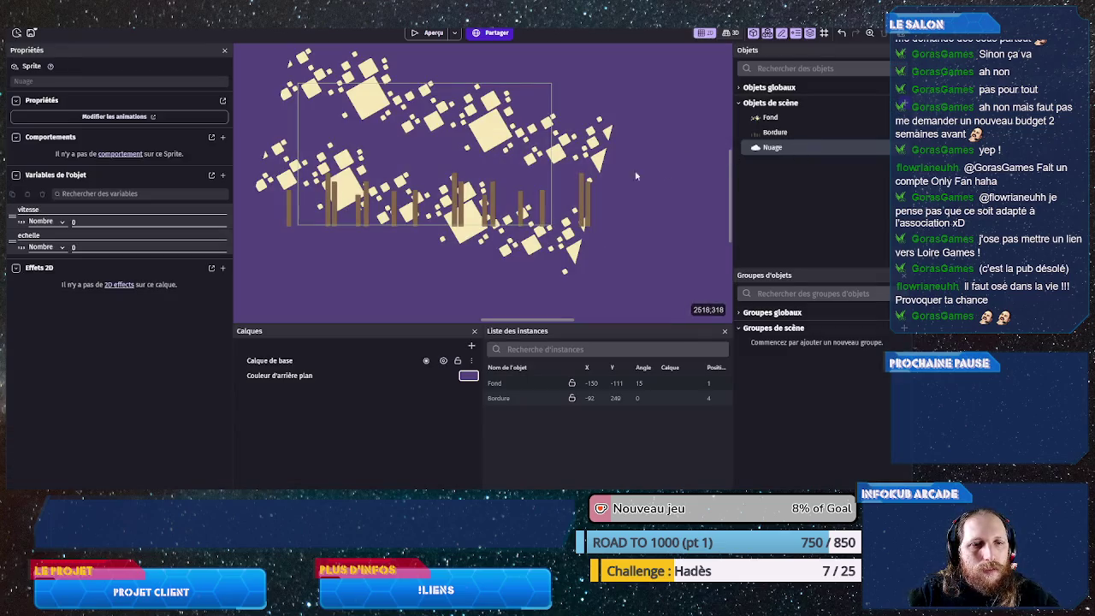
- Review Nuage's animations in its object editor and close it
double_click(774, 147)
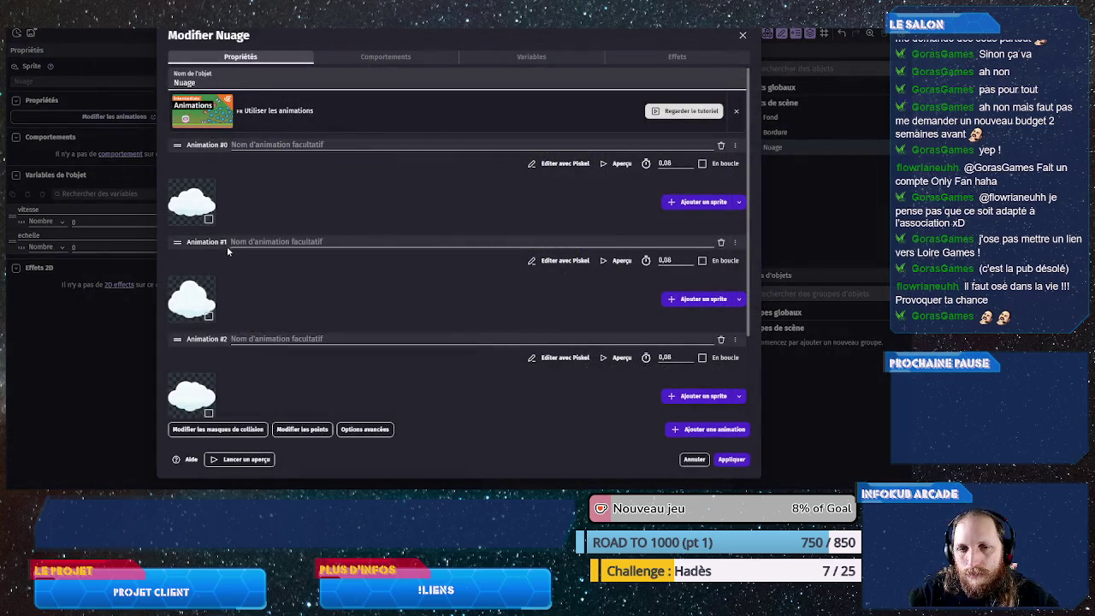
scroll(216, 390, down, 2)
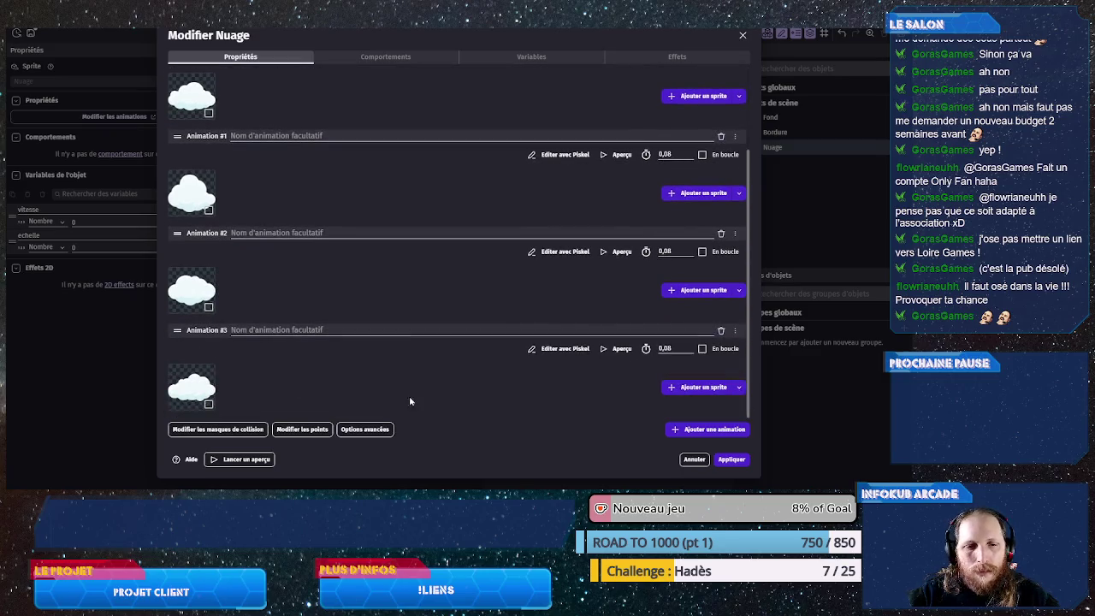
click(731, 460)
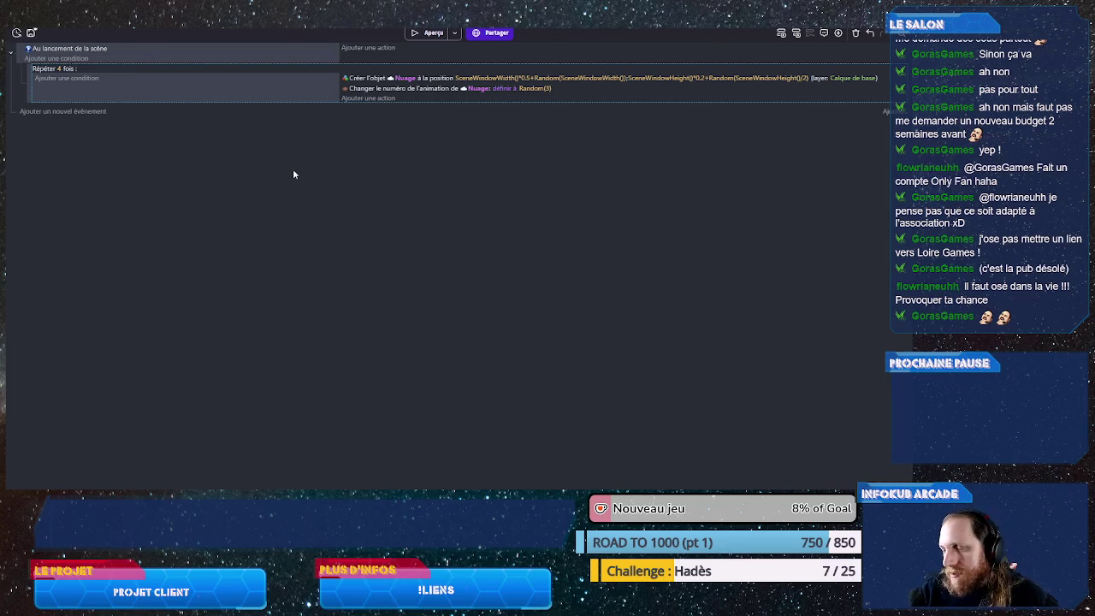
click(370, 98)
- Add a Modifier la variable d'objet action setting Nuage's vitesse to 50+Random(50)
click(107, 137)
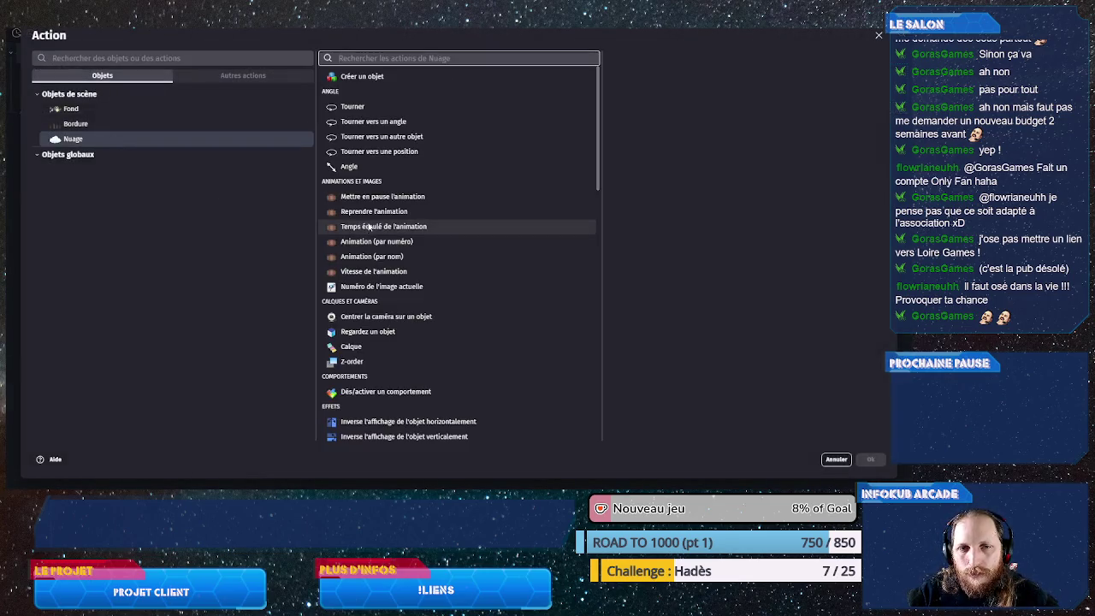
text(var)
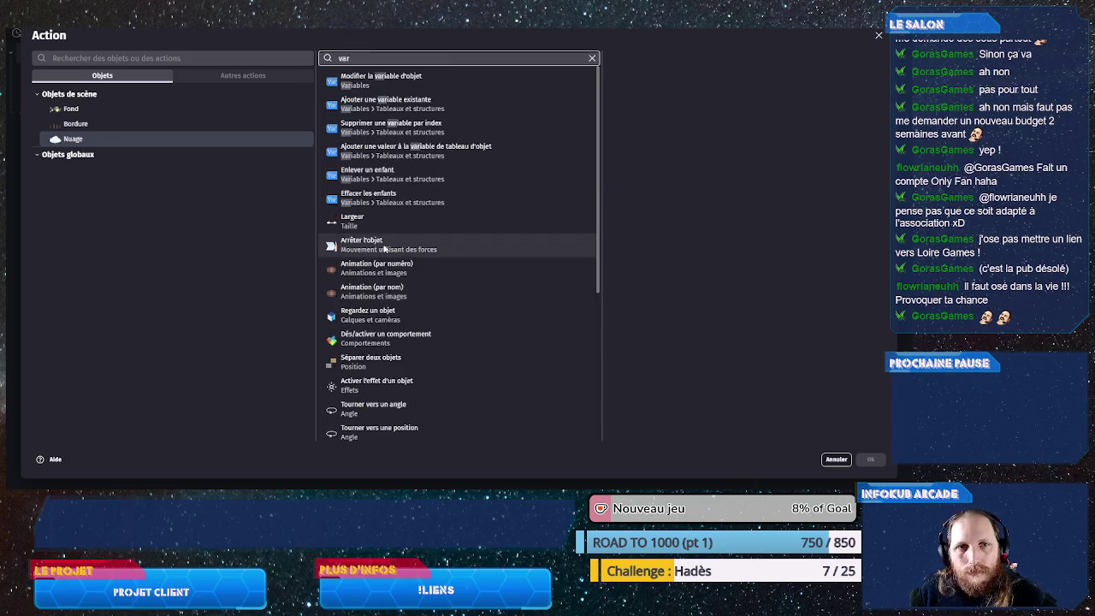
click(381, 80)
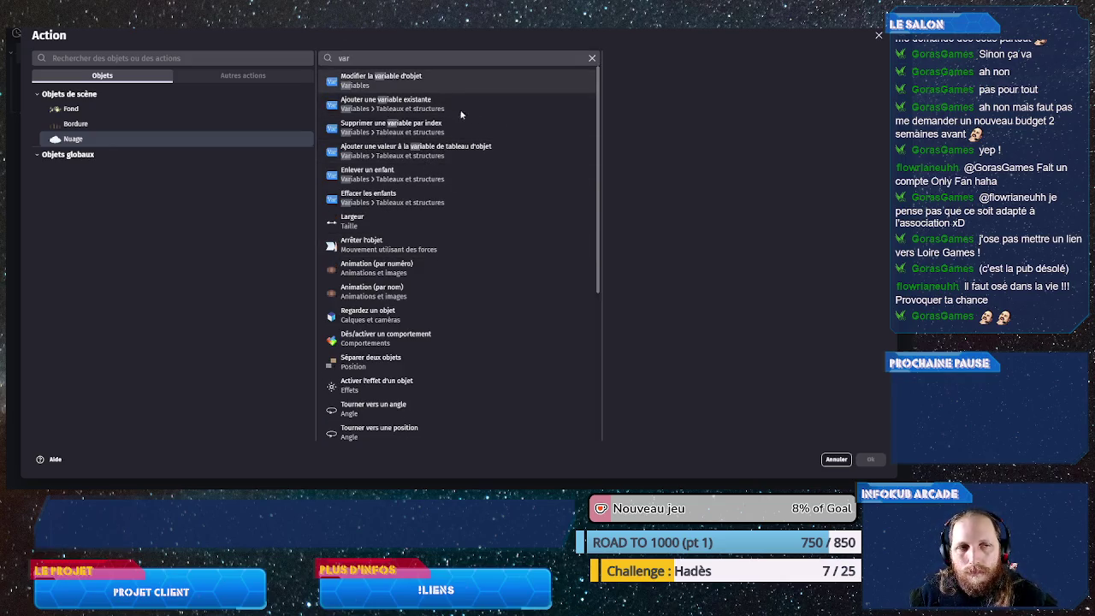
click(655, 123)
click(639, 141)
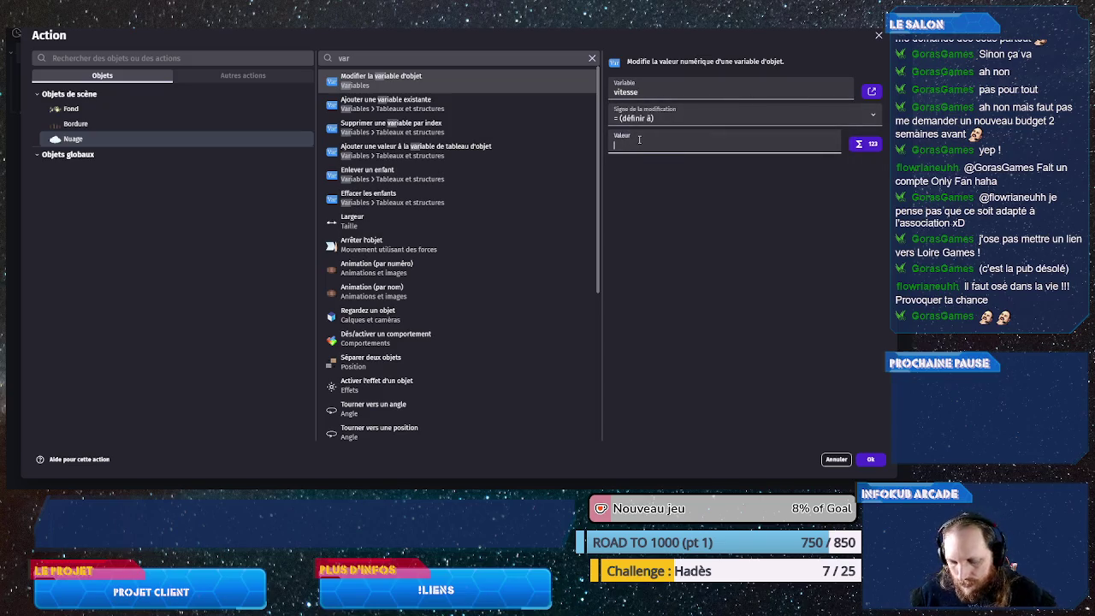
text(50)
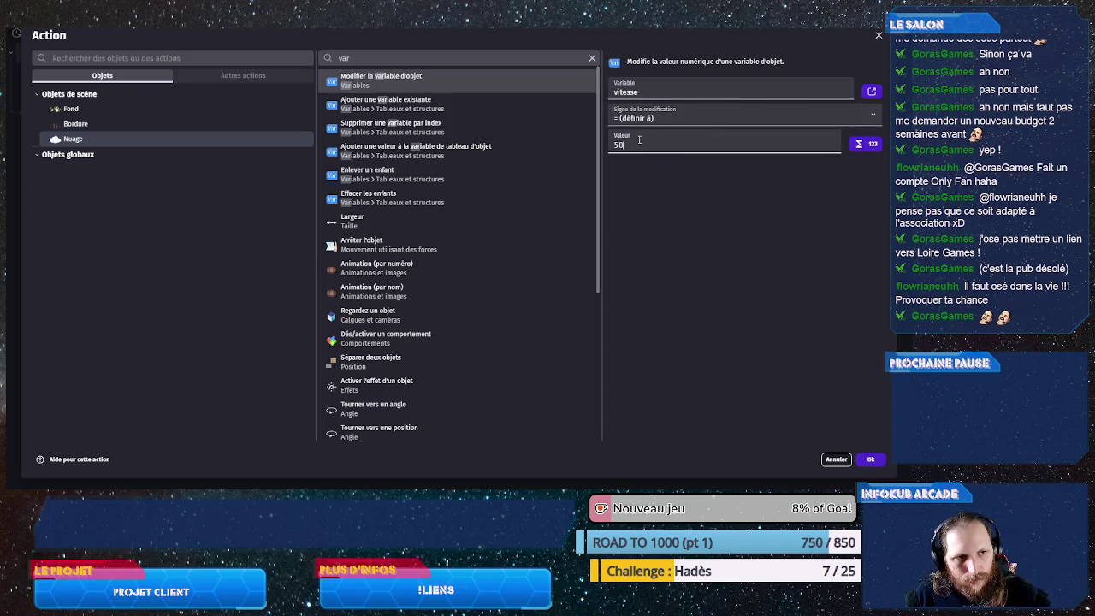
text(+Random(50)
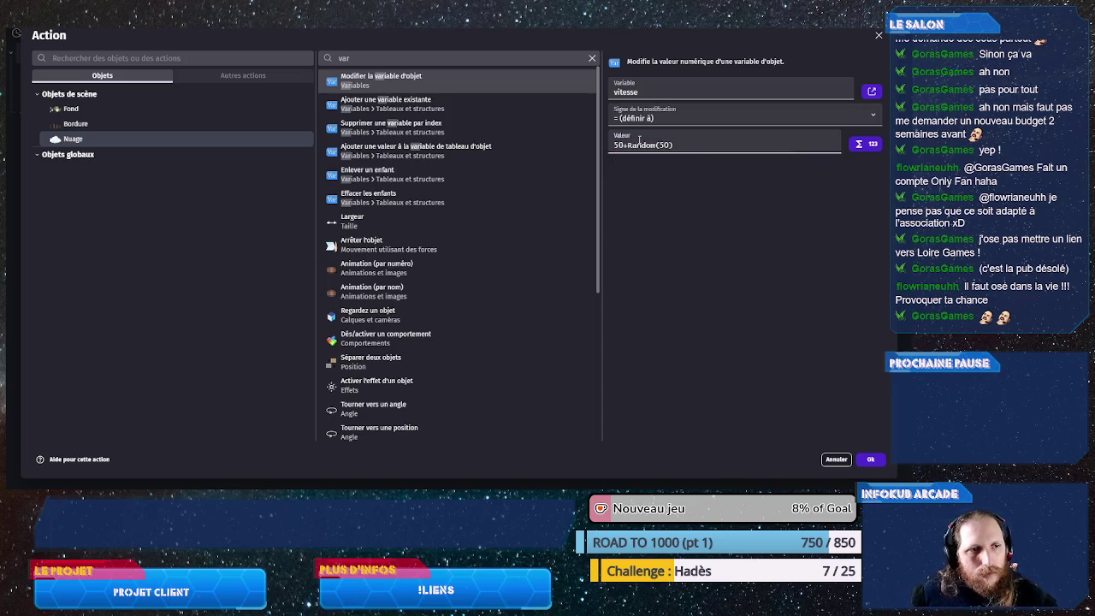
click(870, 460)
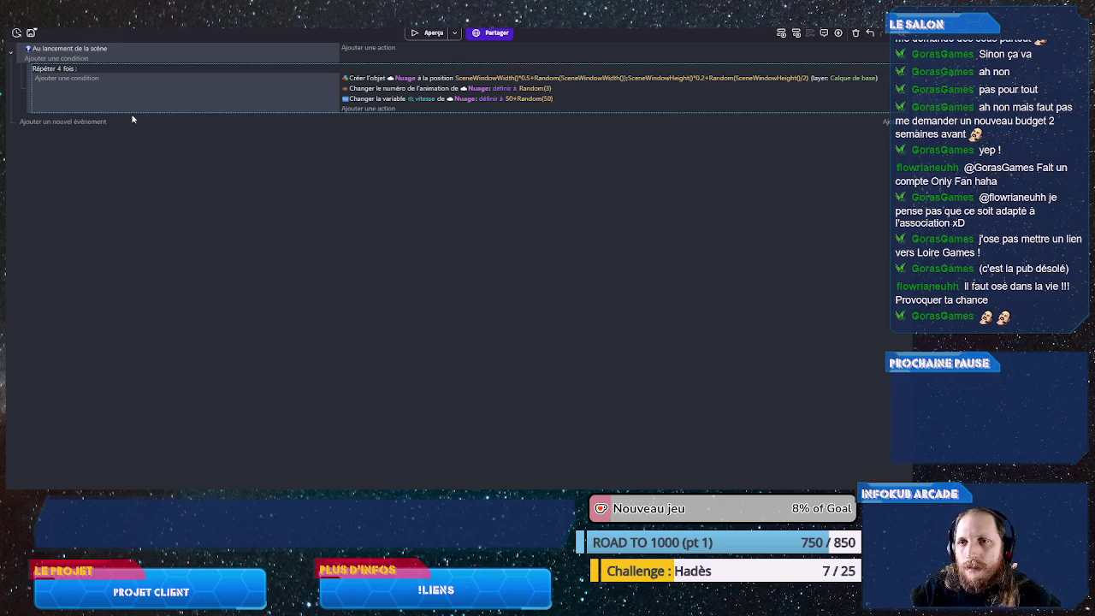
click(36, 121)
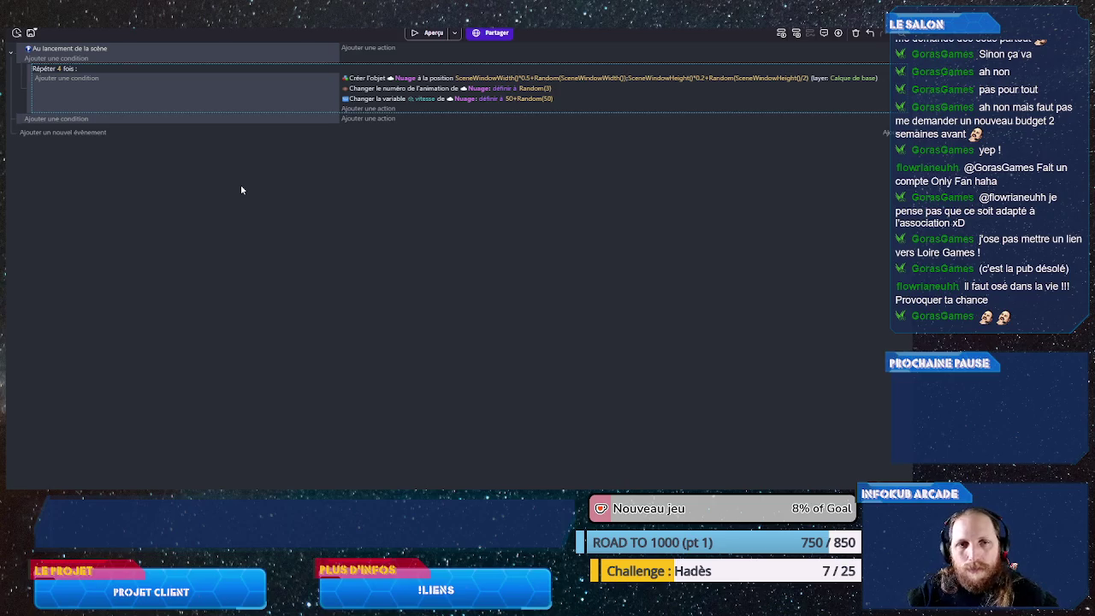
- Start a Nuage action on the new event, cancel it, and briefly check the scene layout
click(379, 119)
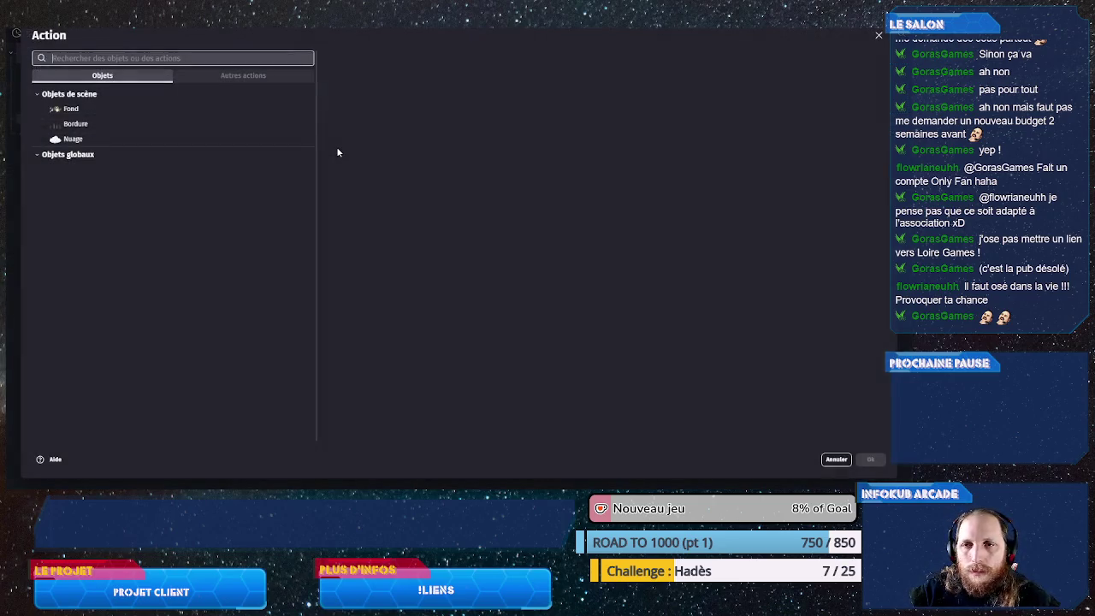
click(269, 143)
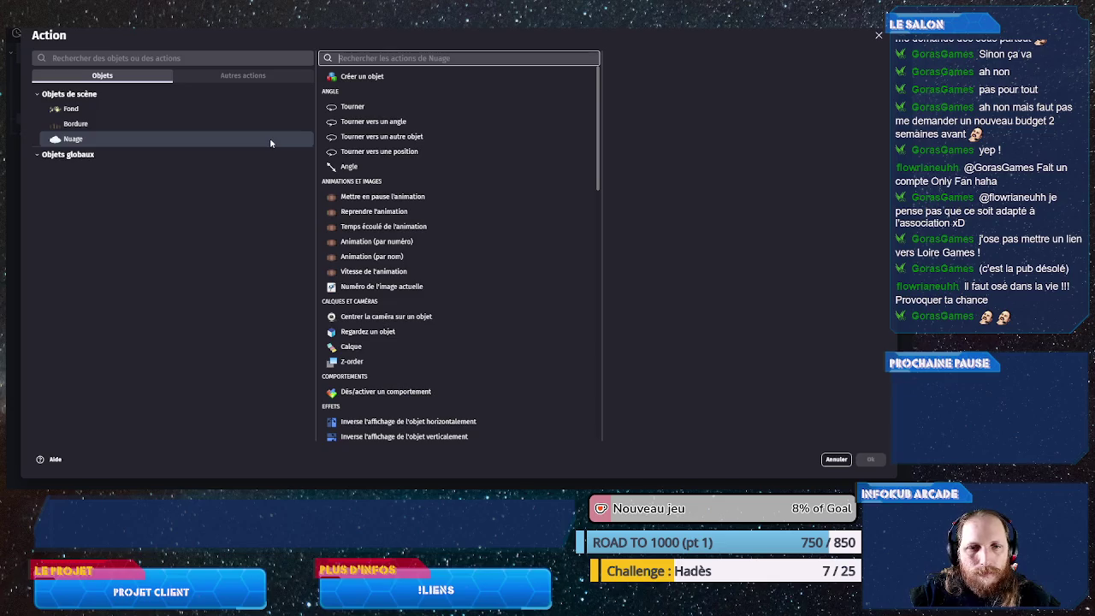
click(836, 459)
click(91, 54)
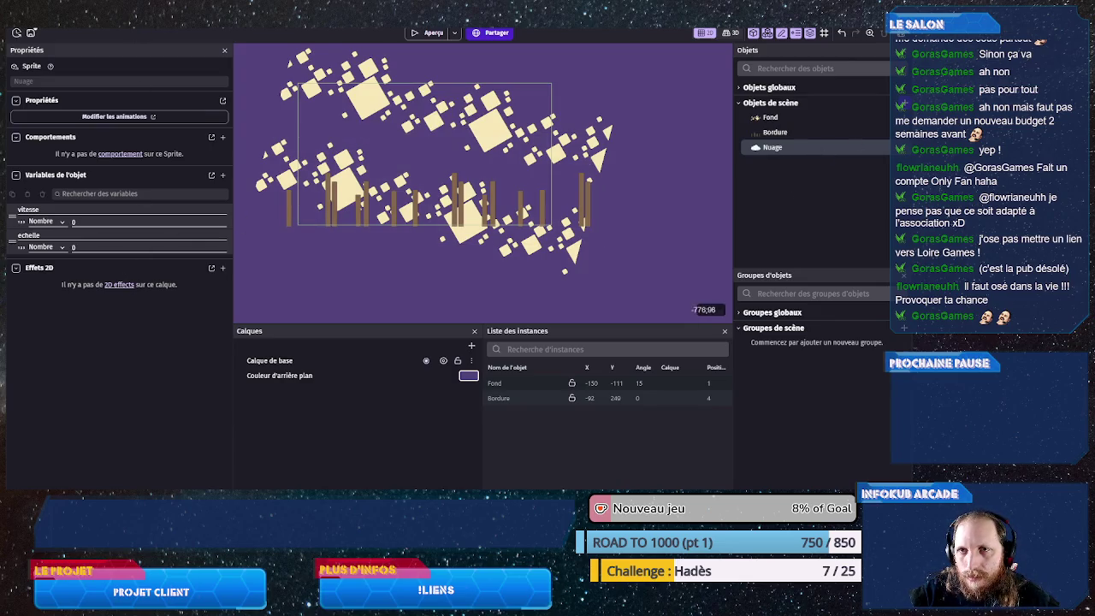
key(ctrl+Tab)
- Add a Nuage Opacité action with value 220 to the Répéter 4 fois loop
click(365, 110)
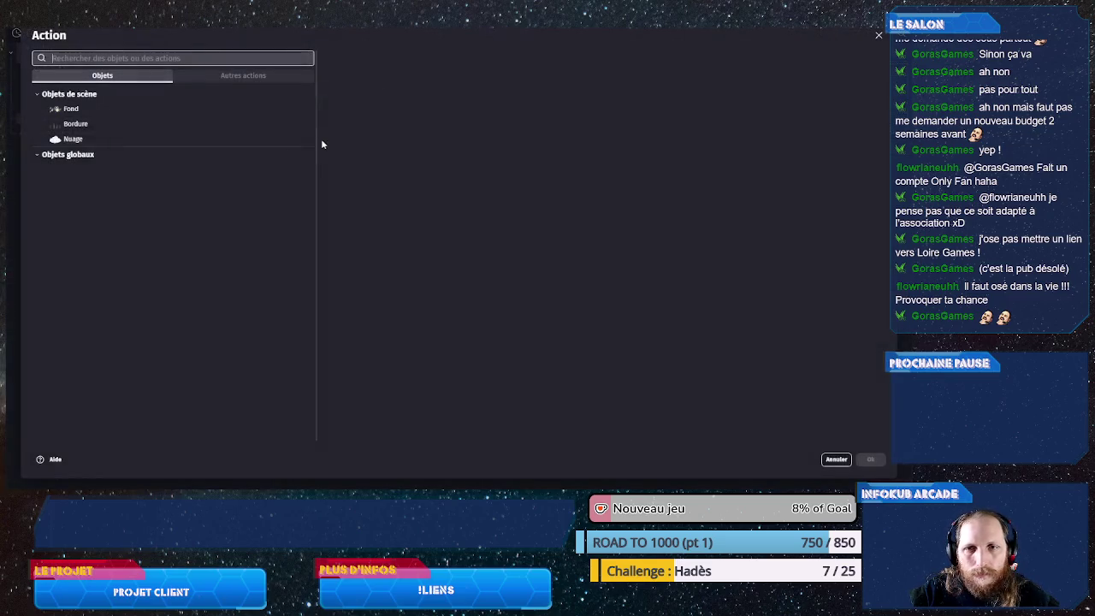
click(283, 139)
text(opc)
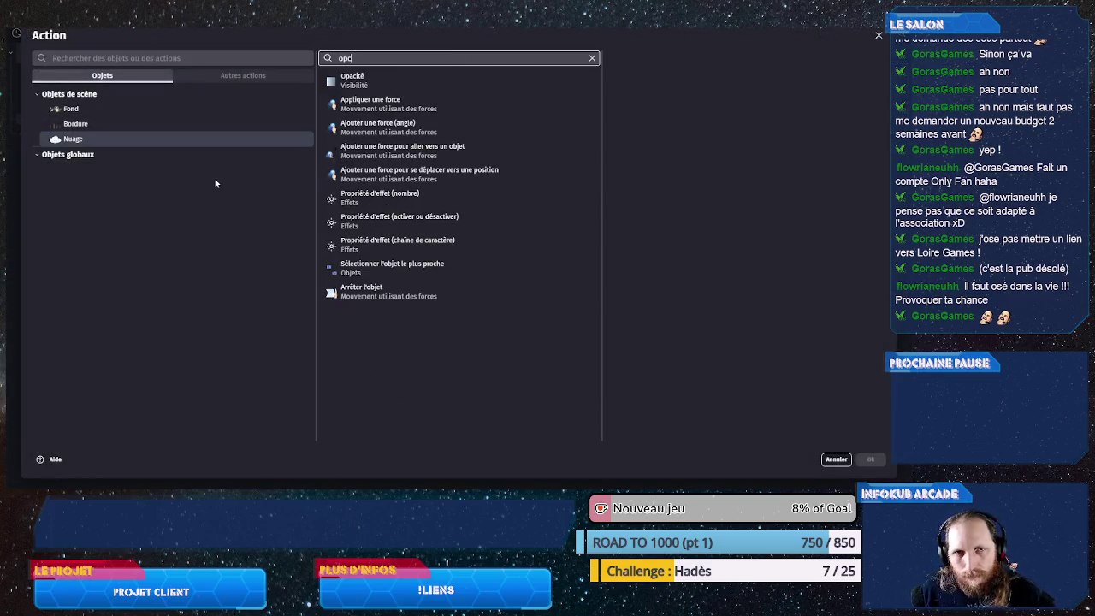
click(368, 80)
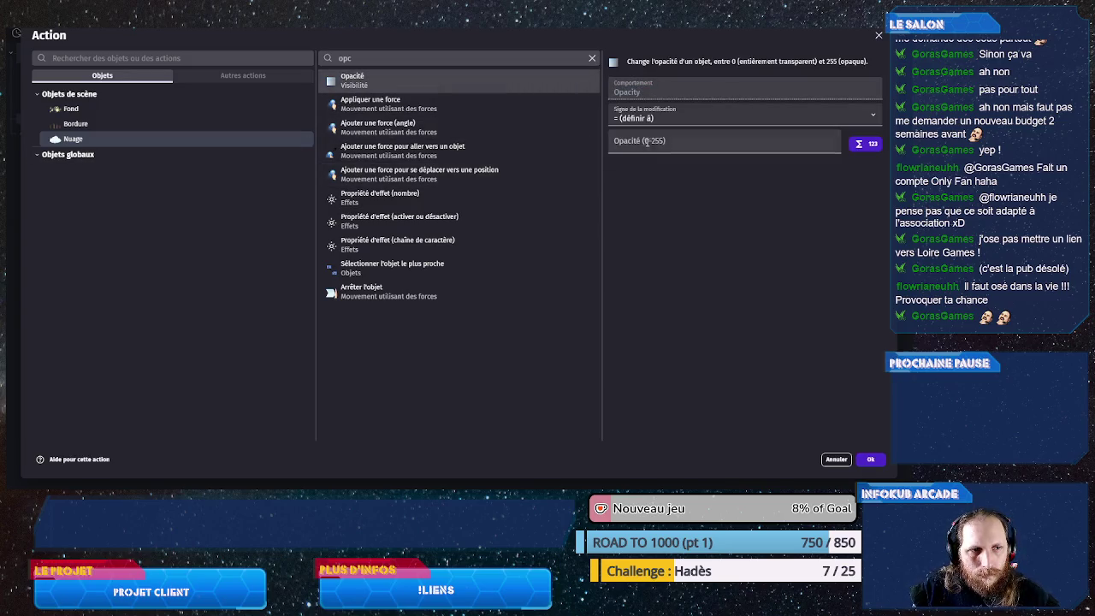
click(674, 148)
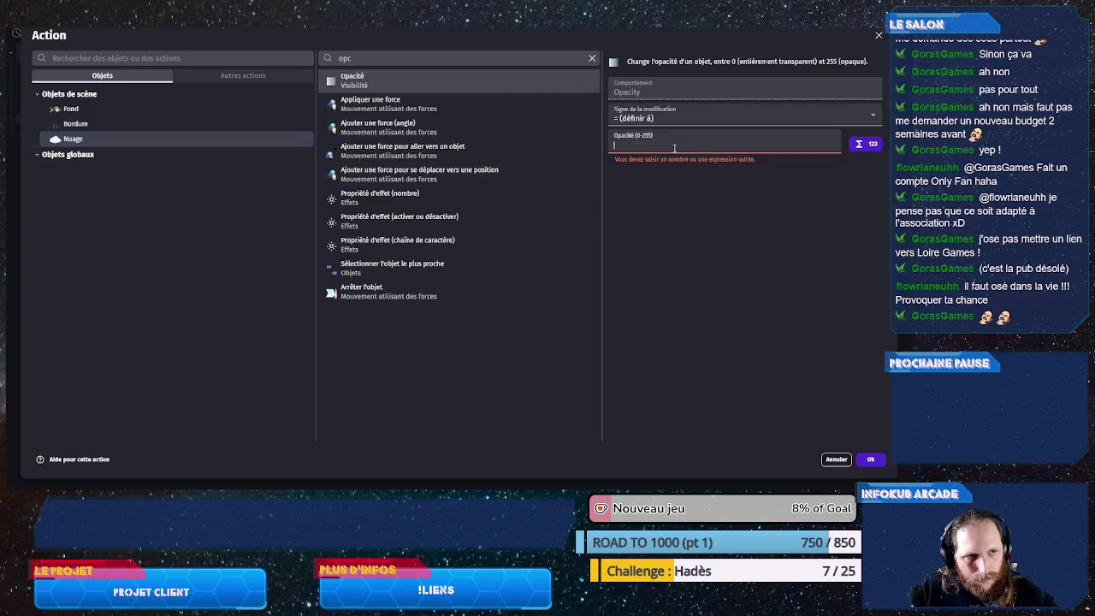
text(220)
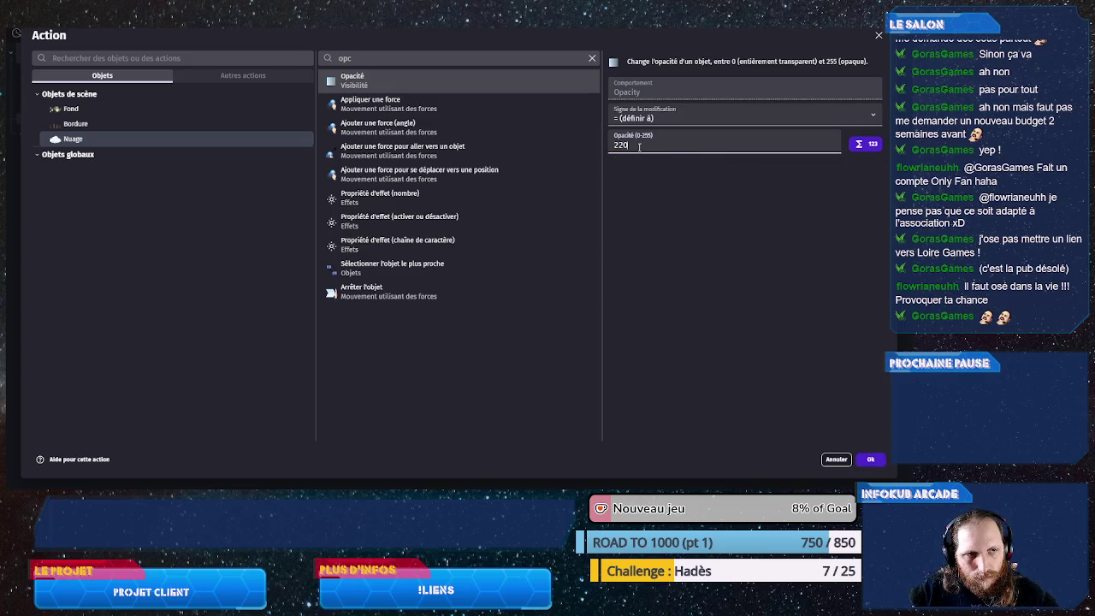
click(870, 460)
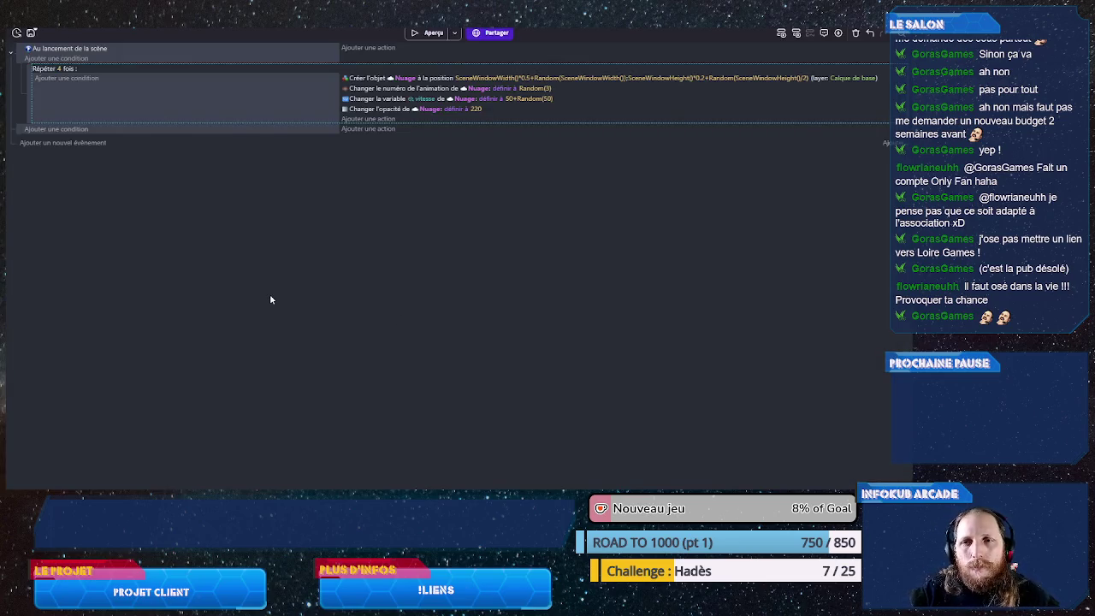
- Add a Nuage Position X action to the every-frame event, set to subtract
click(370, 129)
click(226, 138)
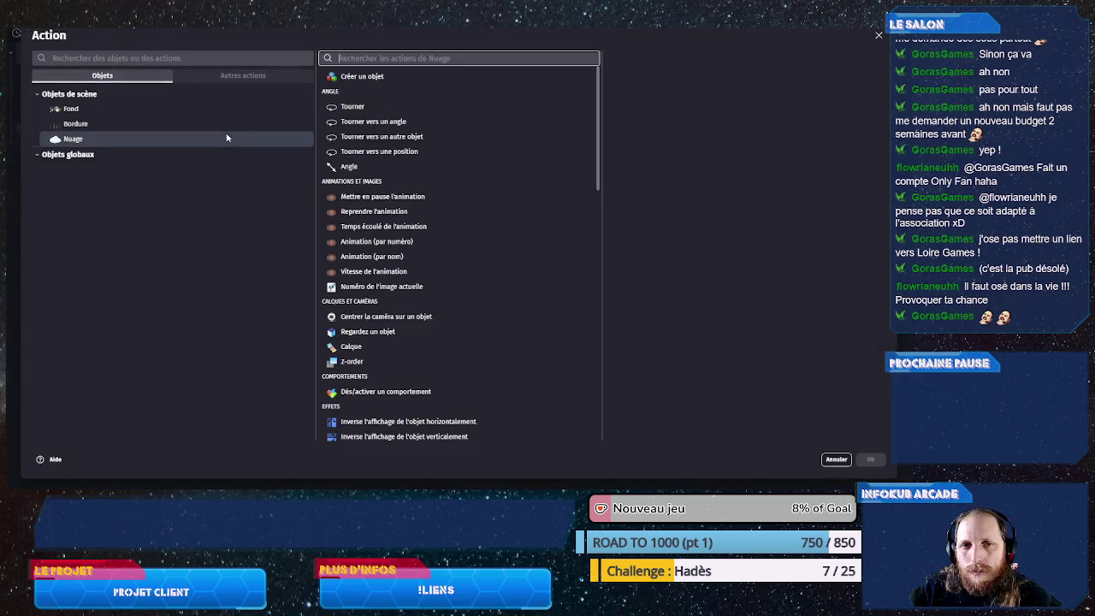
scroll(401, 254, down, 5)
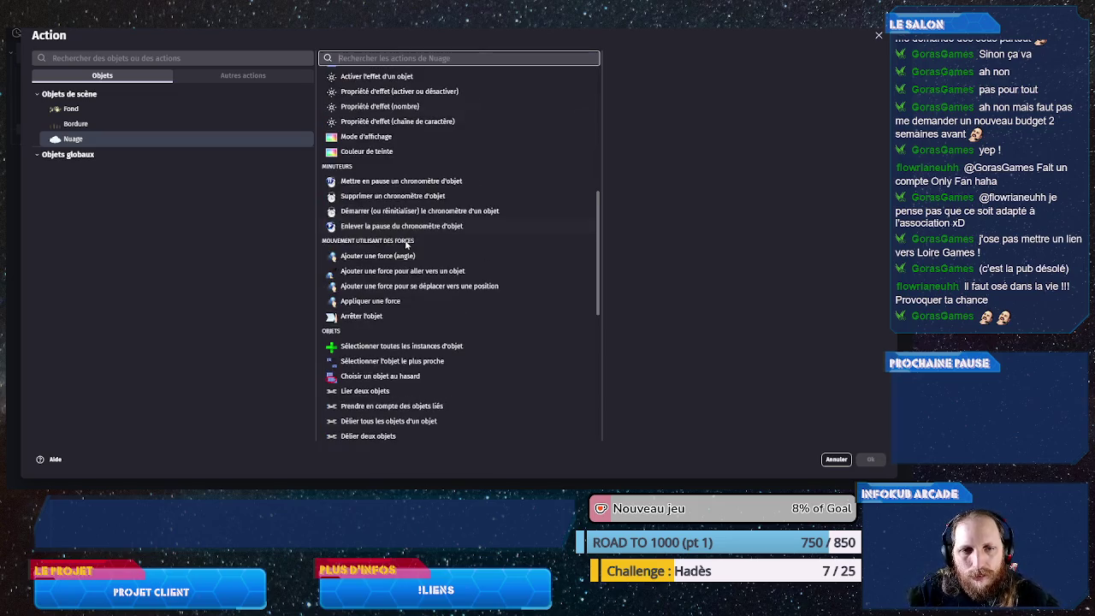
scroll(407, 242, down, 5)
click(390, 265)
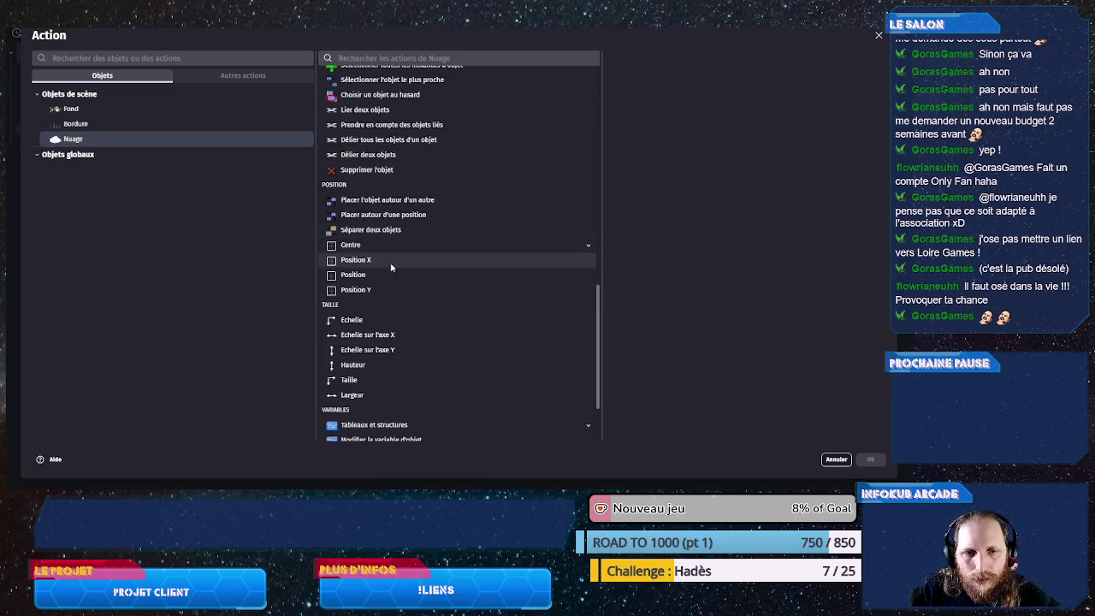
click(626, 96)
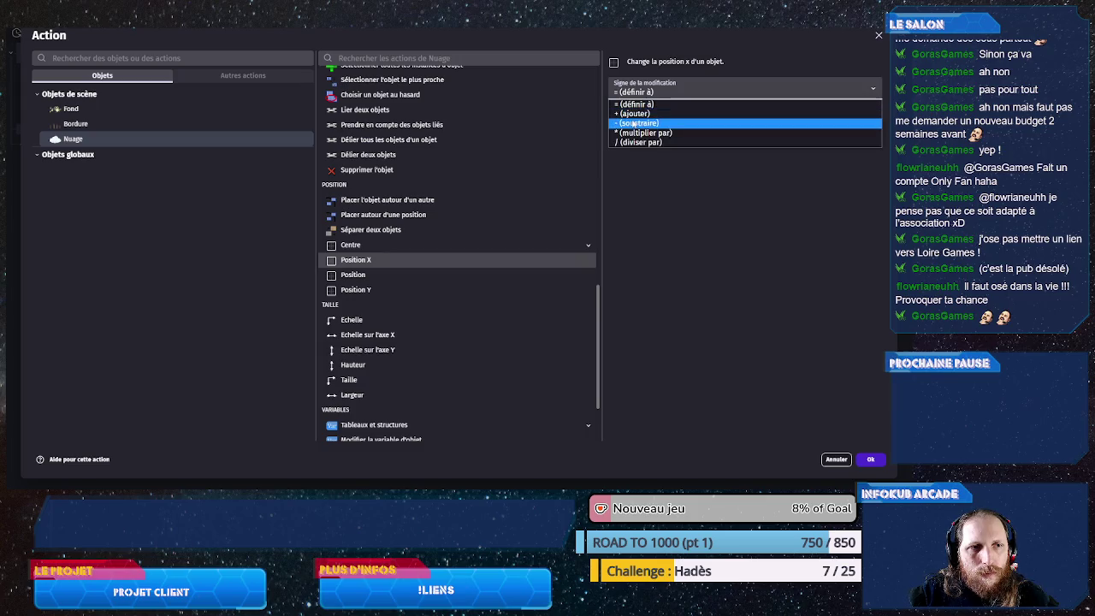
click(633, 118)
- Set the subtracted amount to Nuage.vitesse*TimeDelta() and confirm the action
click(632, 120)
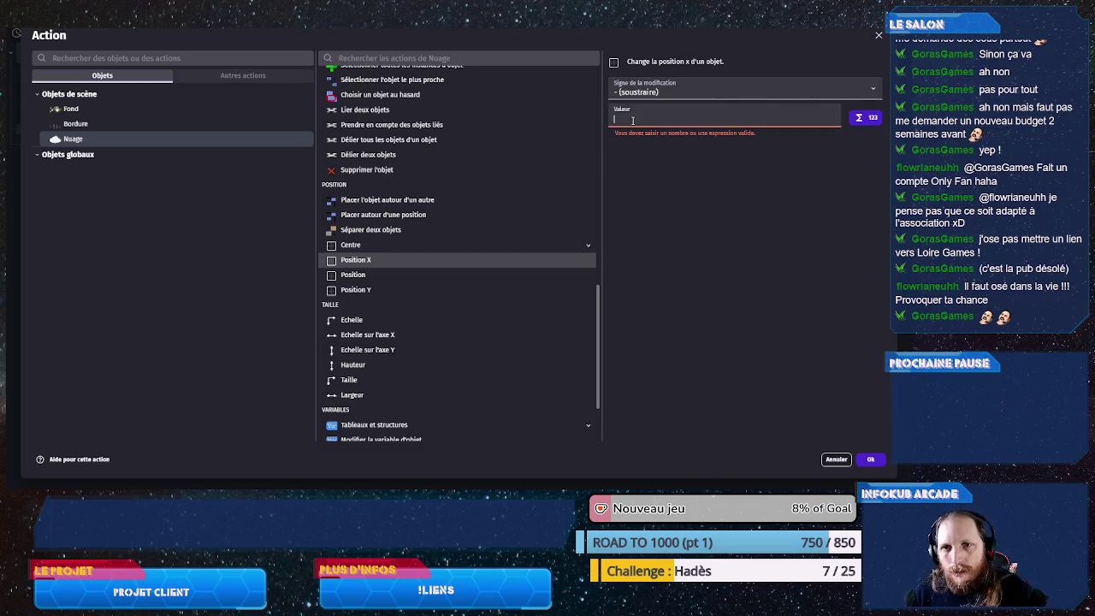
text(Nuage.)
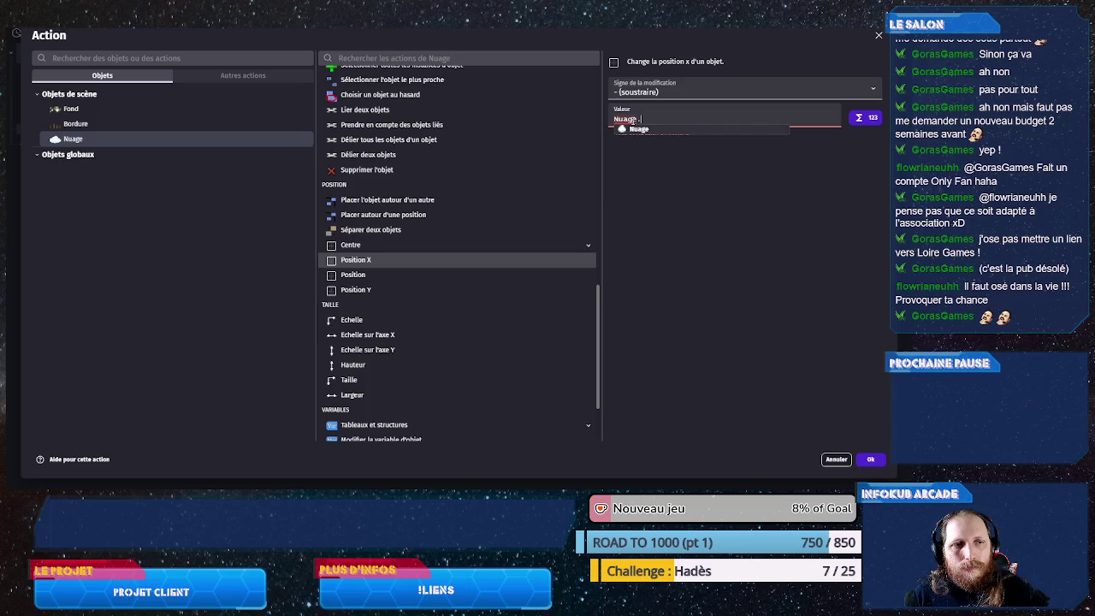
text(vitesse)
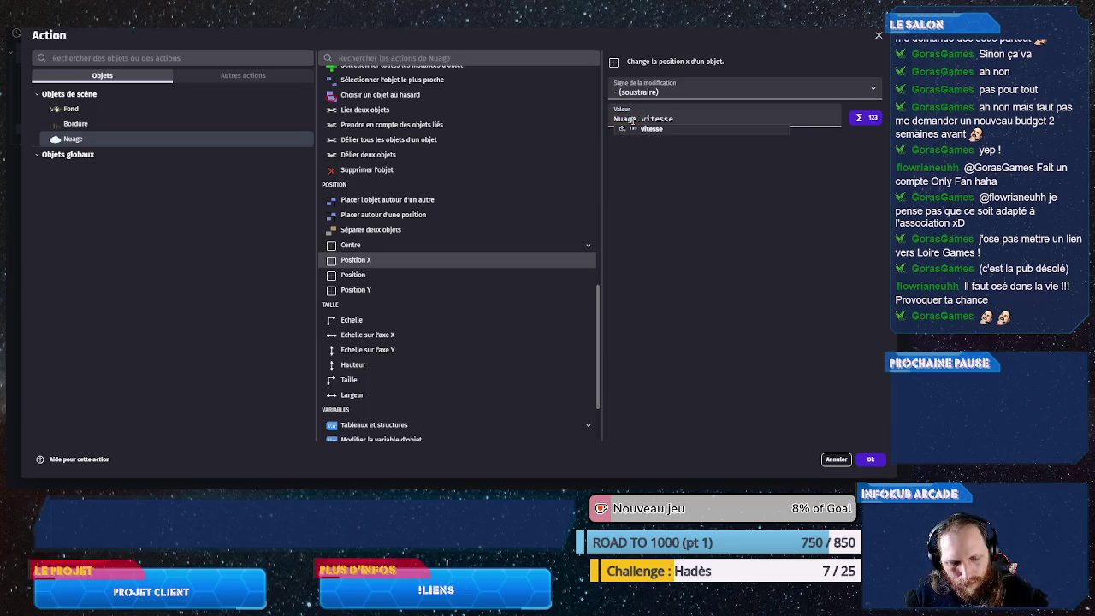
text(*TIme)
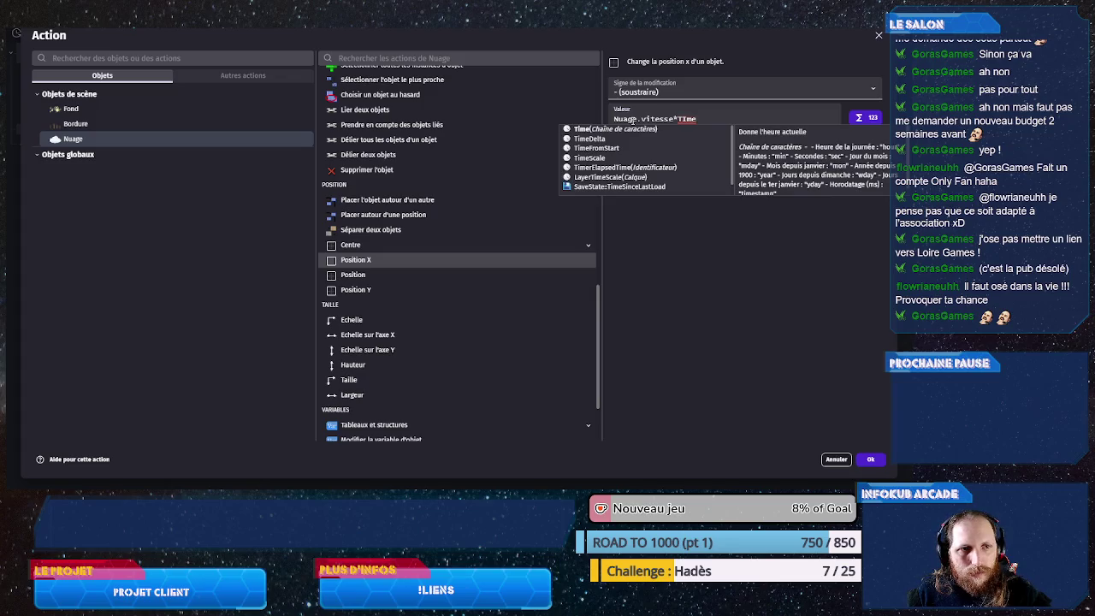
key(Down)
key(Return)
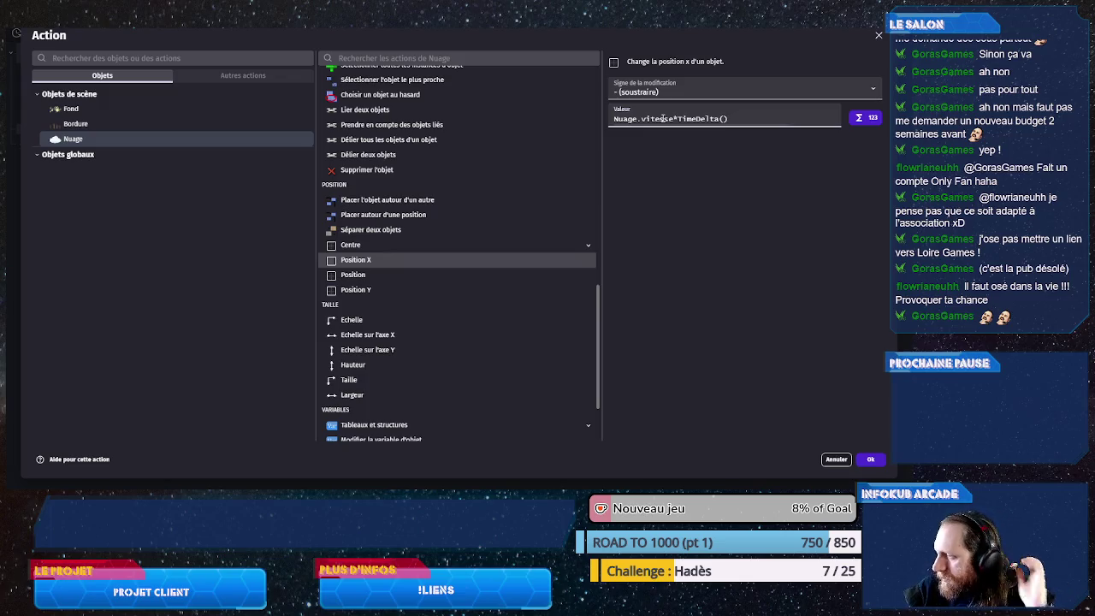
click(869, 459)
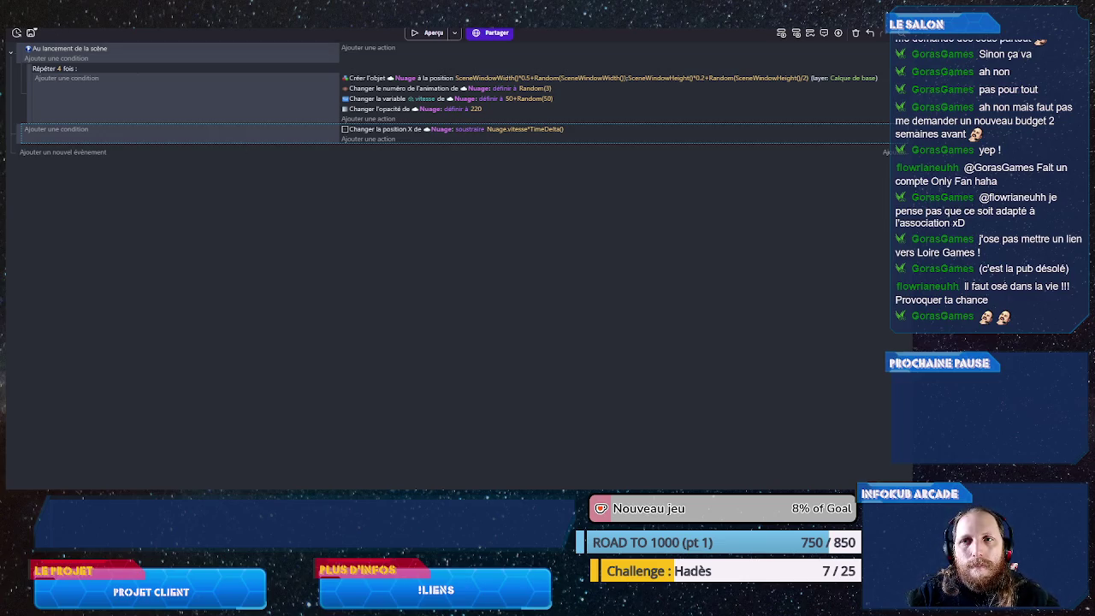
click(433, 28)
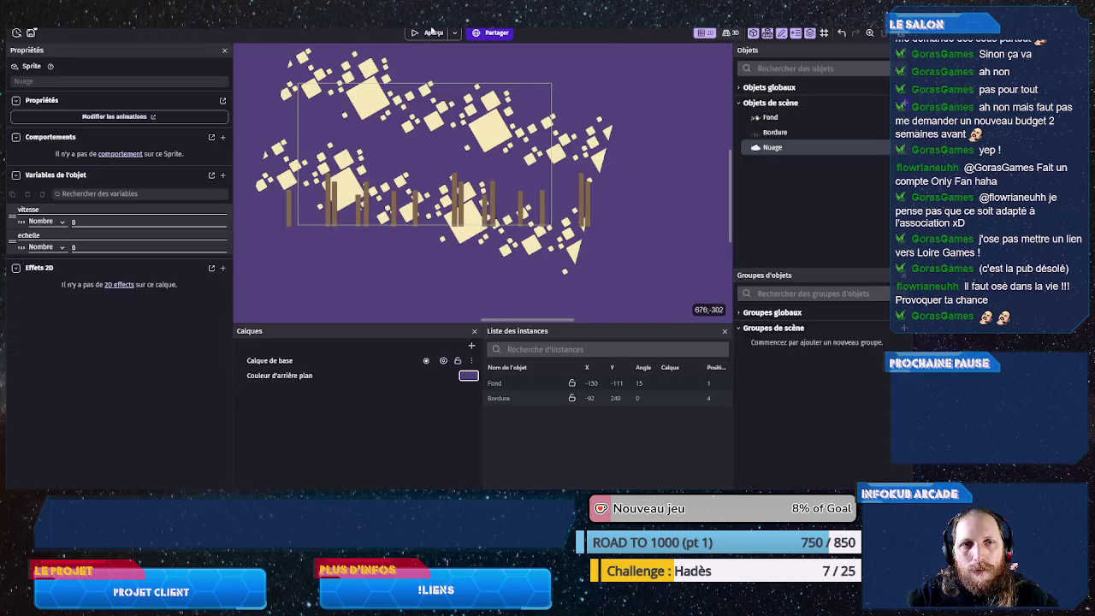
- Preview the game to watch the clouds drift left, then return to edit the vitesse value
click(423, 34)
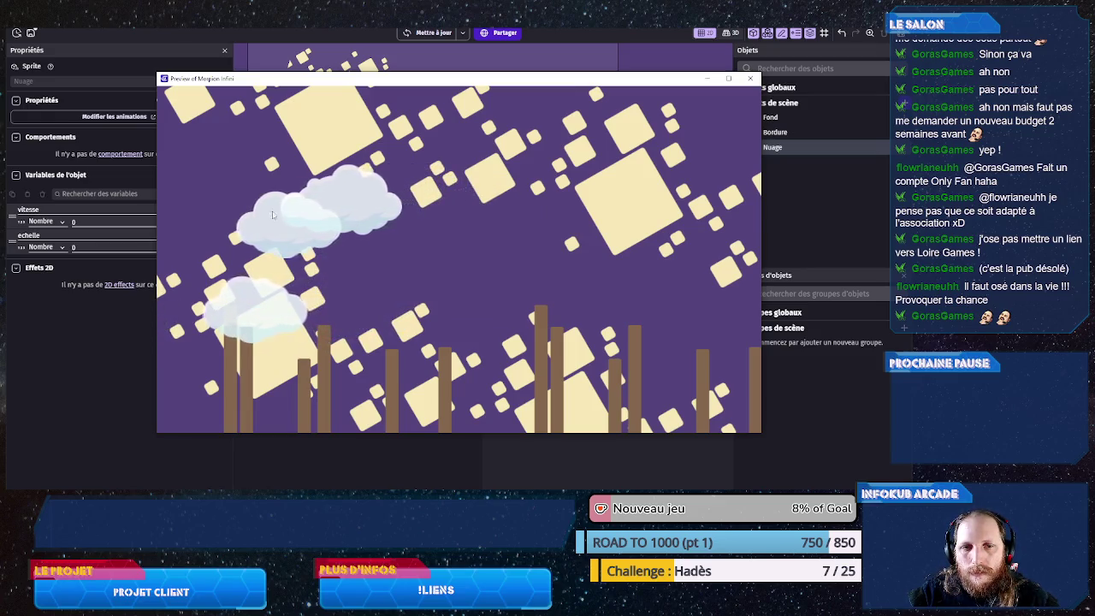
click(750, 77)
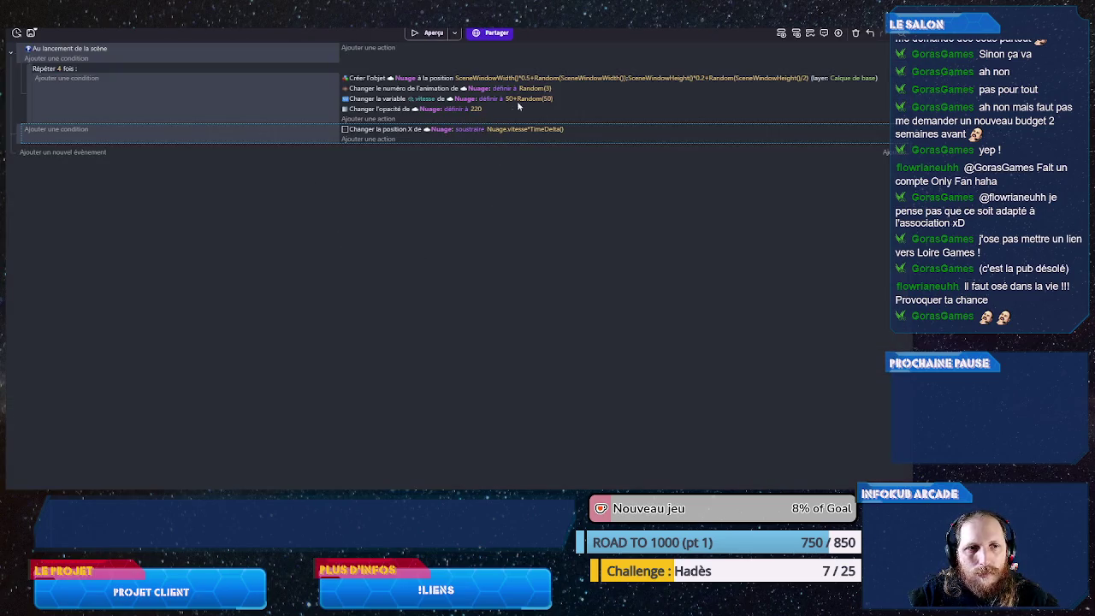
click(526, 99)
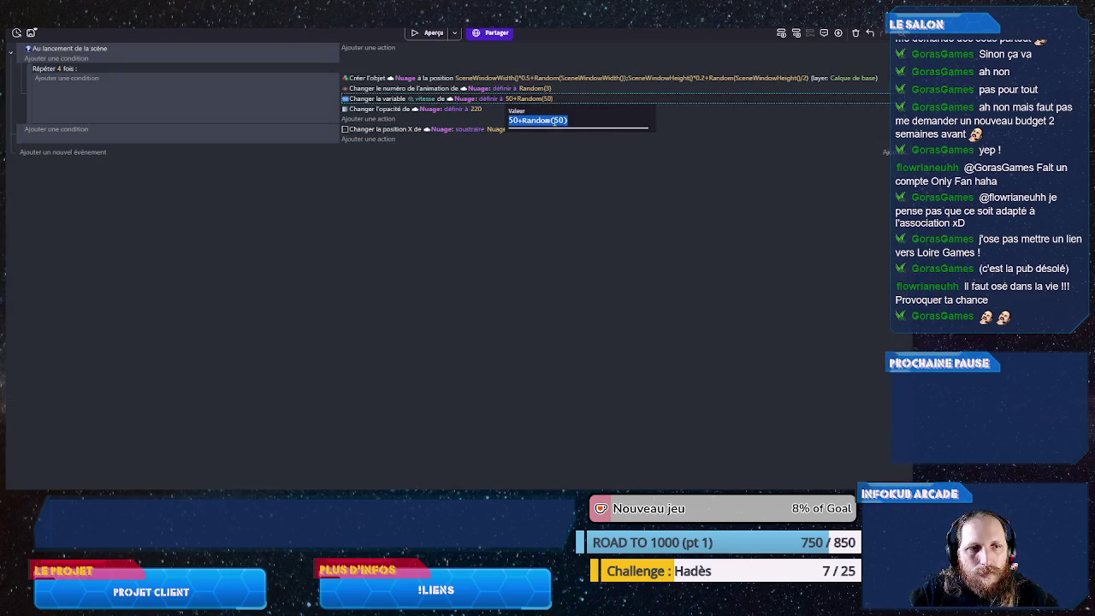
- Change the cloud speed to 50+Random(150) and test it in a game preview
click(534, 120)
text(1)
click(384, 281)
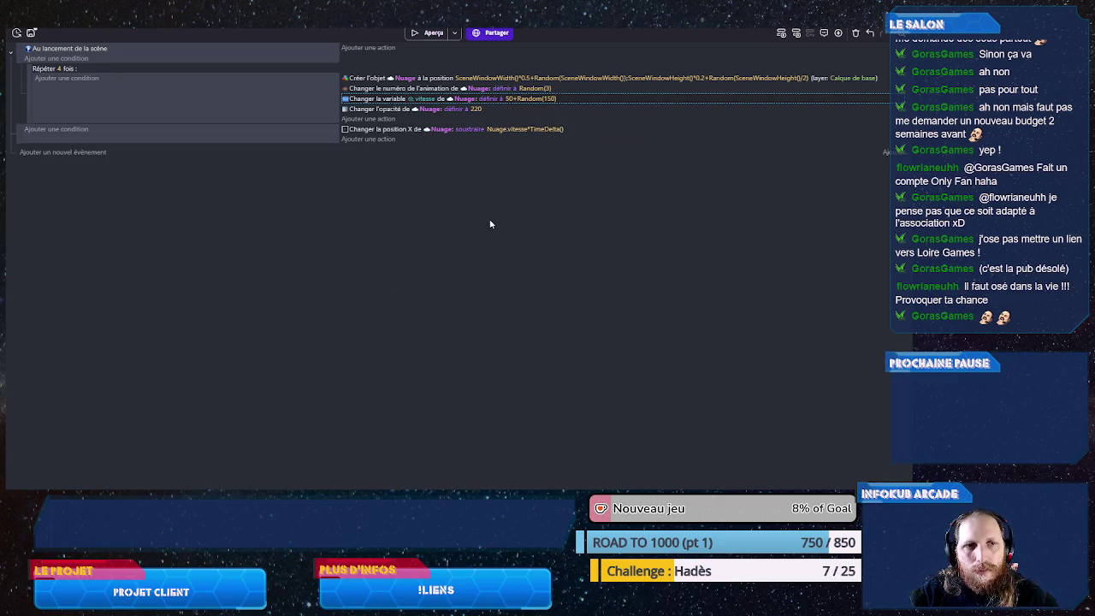
click(428, 35)
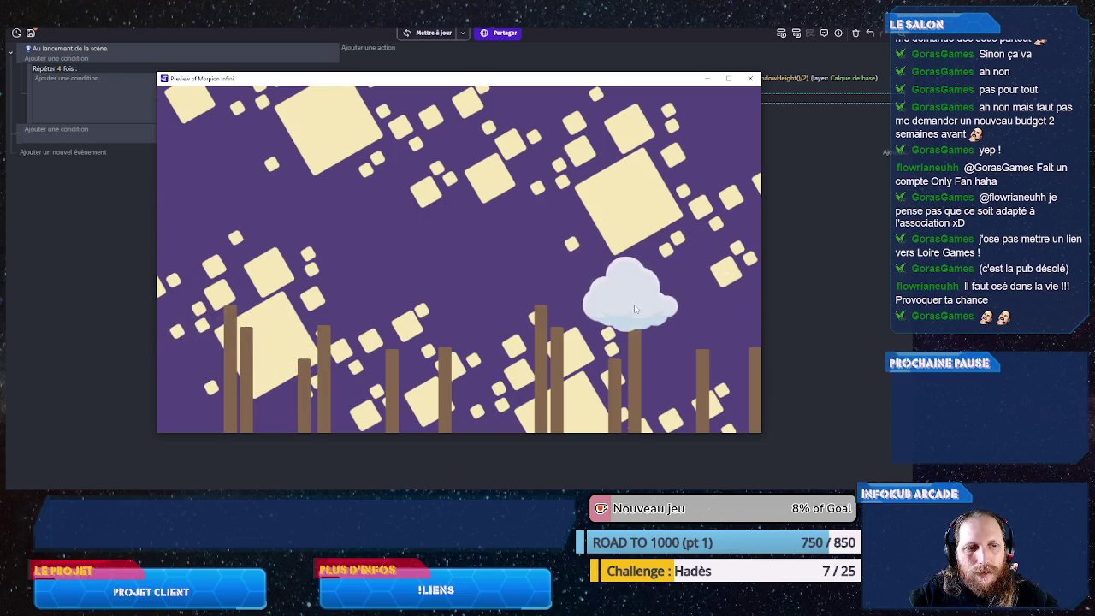
click(750, 79)
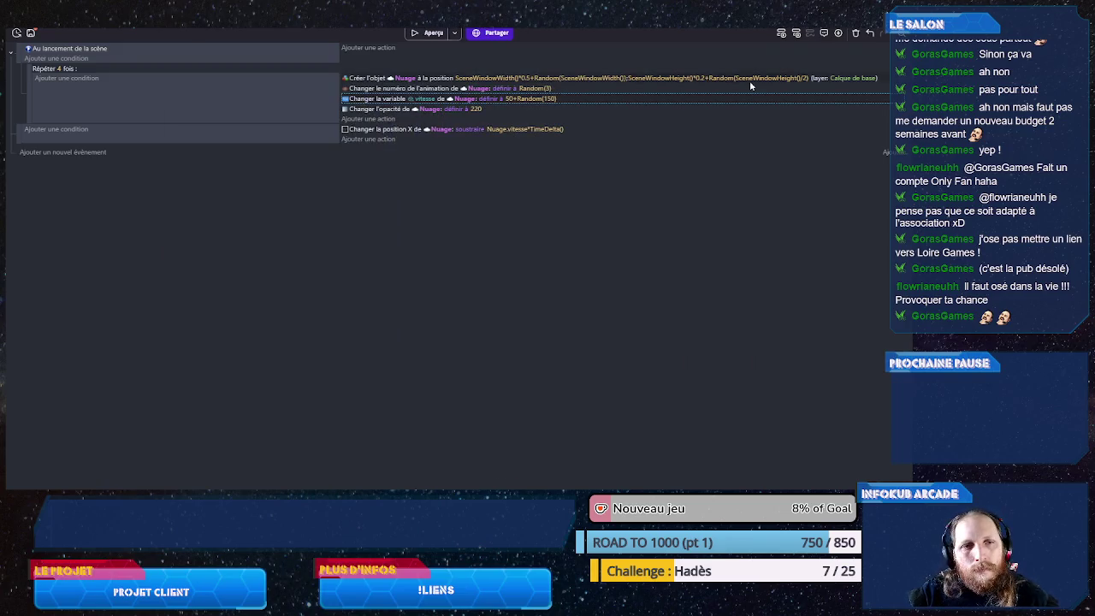
double_click(530, 99)
- Lower the vitesse expression to 15+Random(45)
click(668, 172)
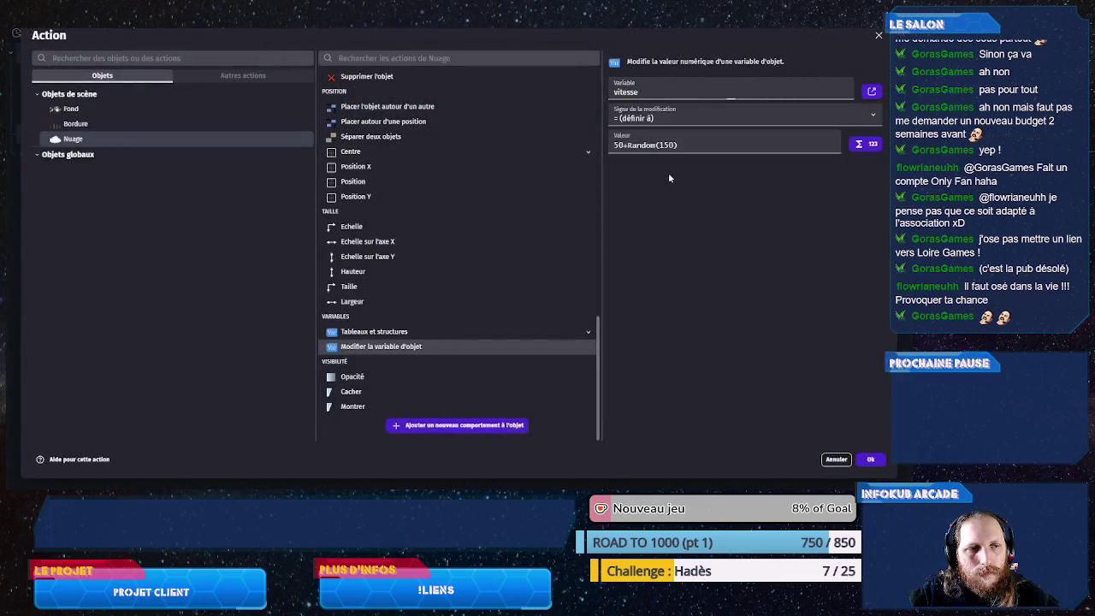
double_click(618, 145)
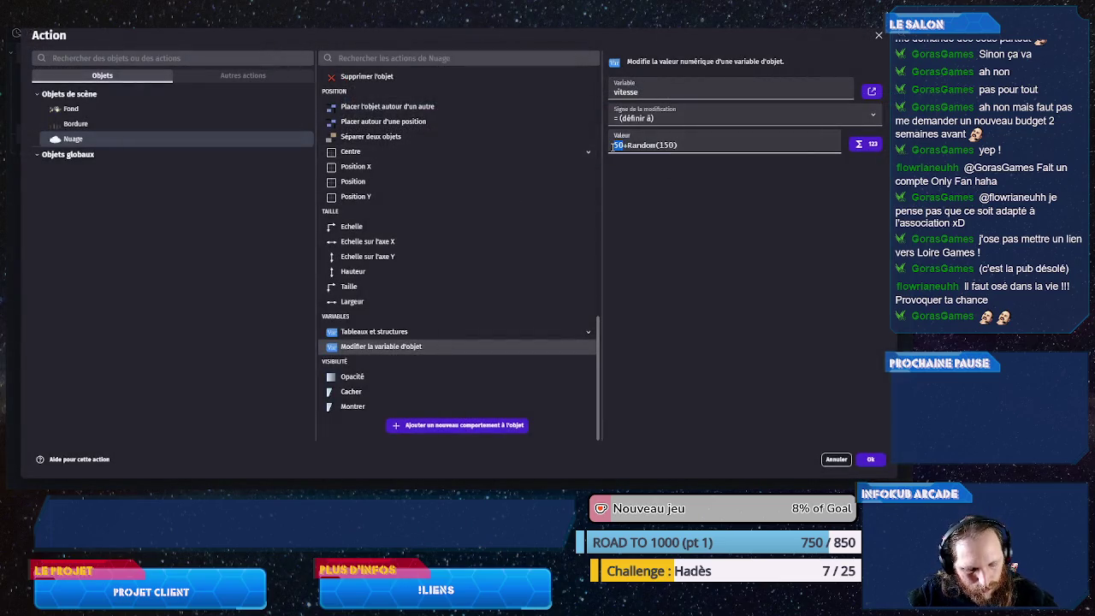
text(15)
double_click(667, 145)
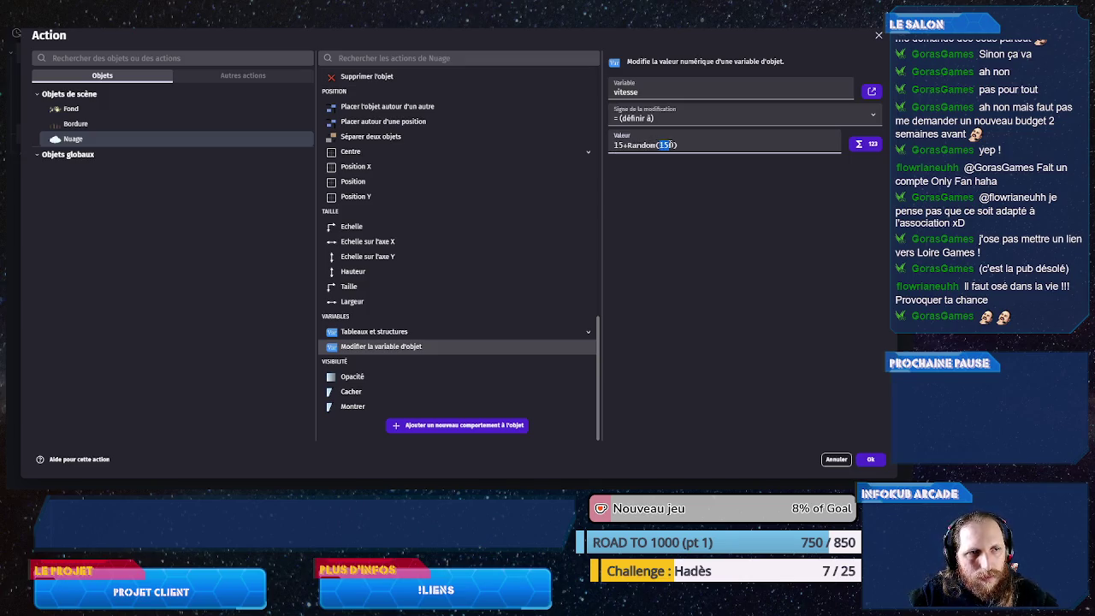
text(45)
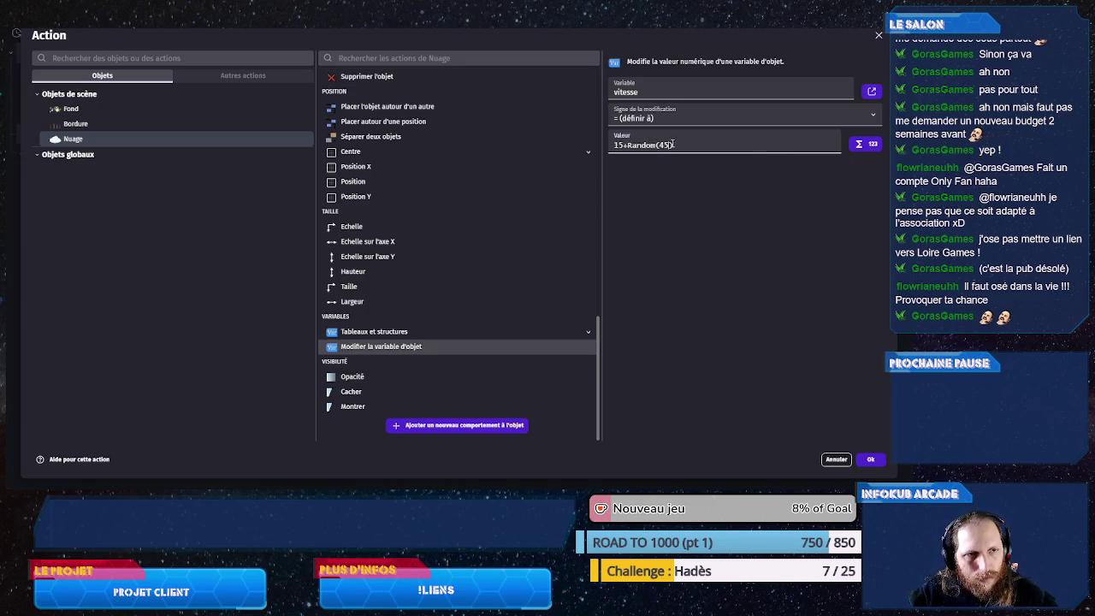
click(870, 460)
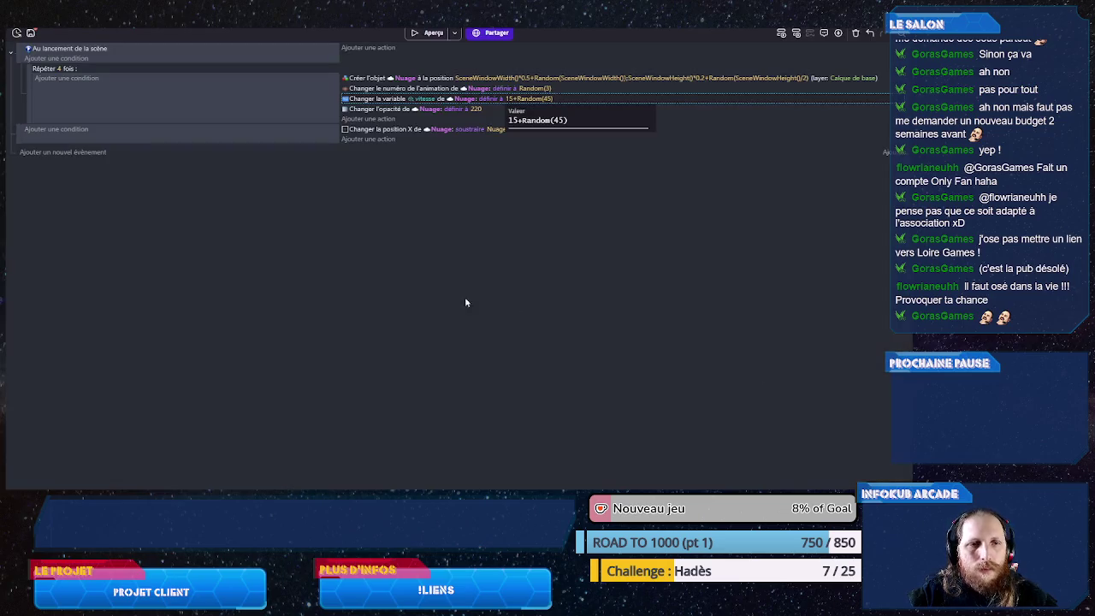
- Preview the slower clouds, then duplicate the vitesse variable action
click(427, 36)
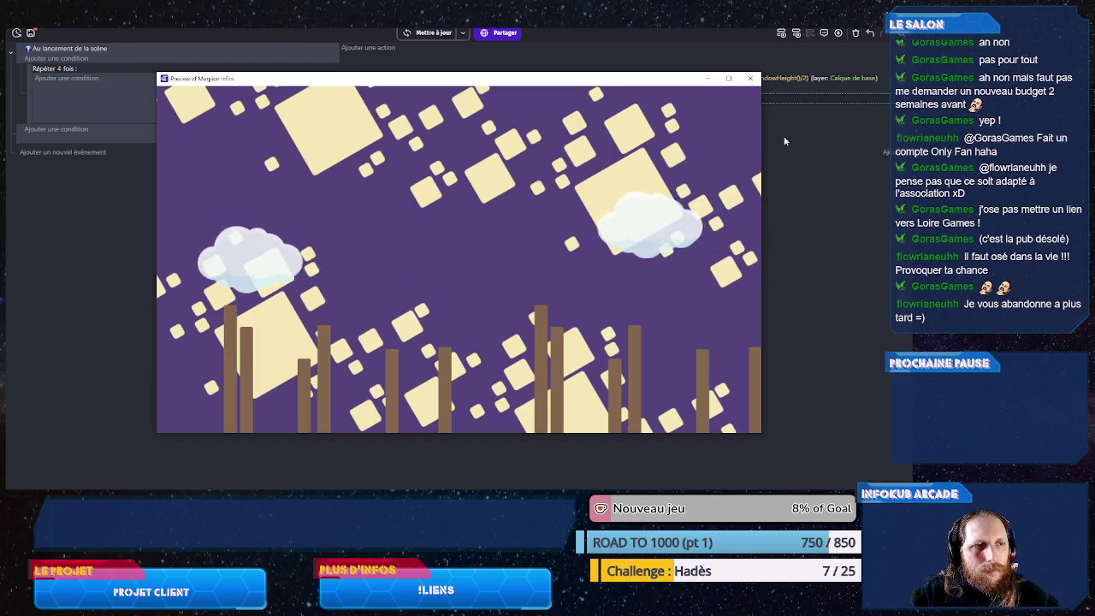
click(753, 83)
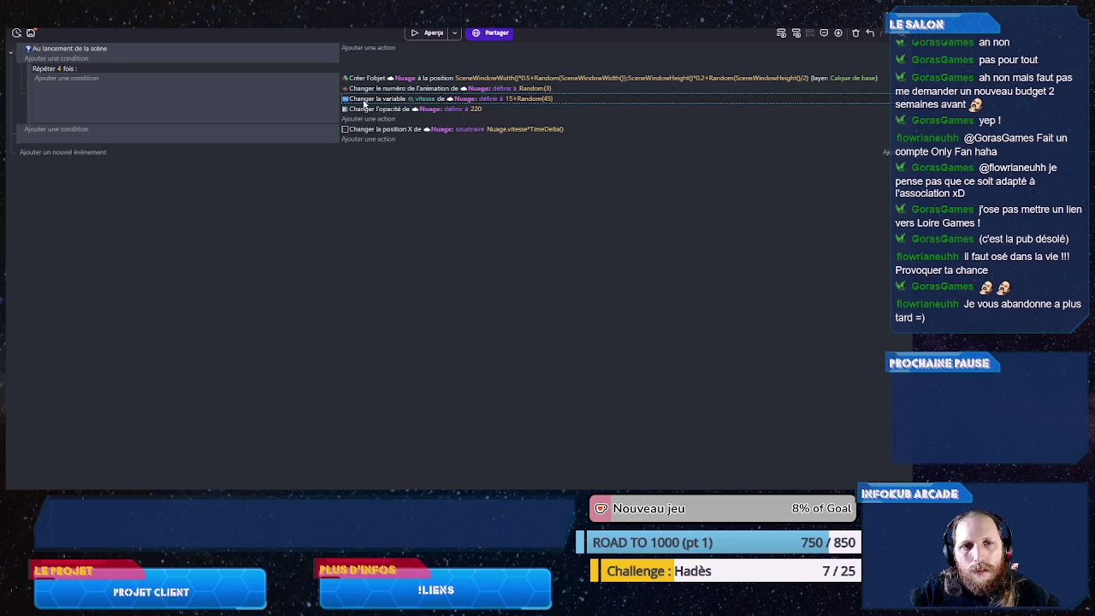
key(ctrl+v)
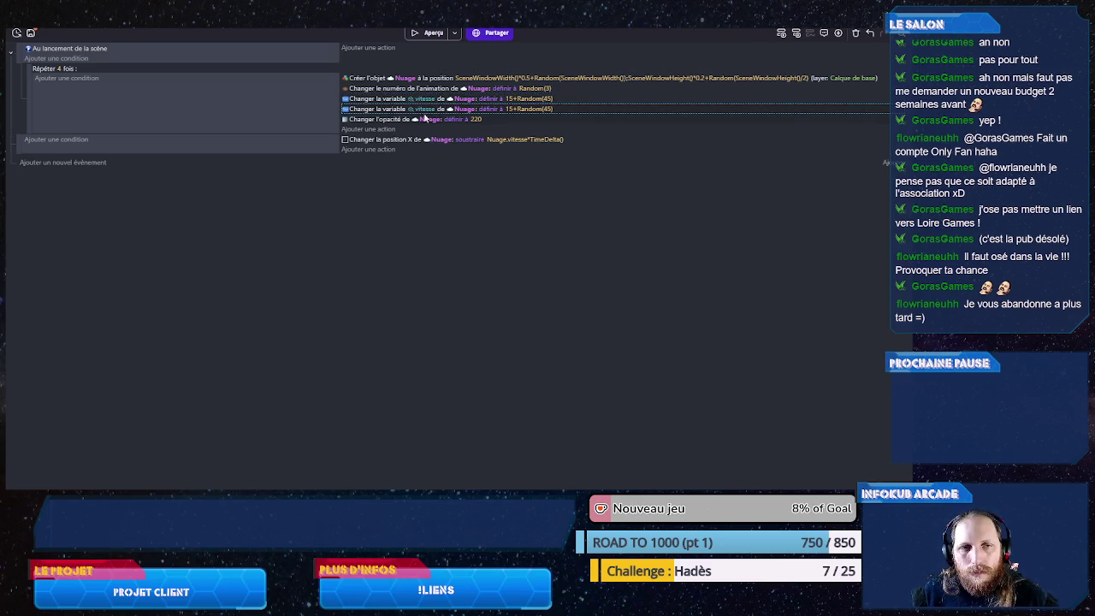
- Make the duplicated action set the echelle variable instead of vitesse
click(436, 151)
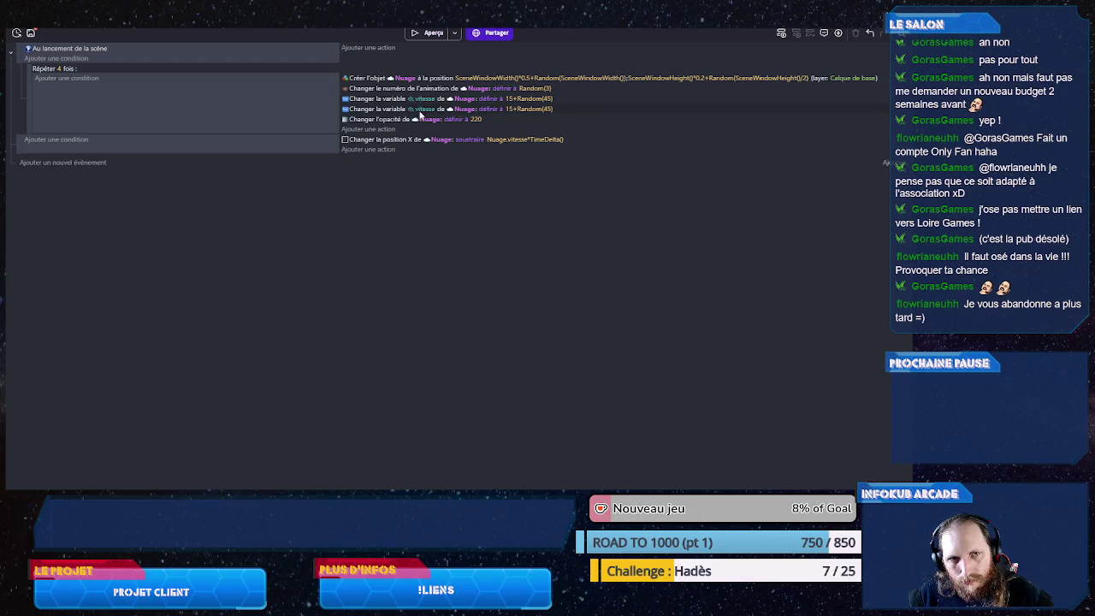
click(420, 109)
text(echelle)
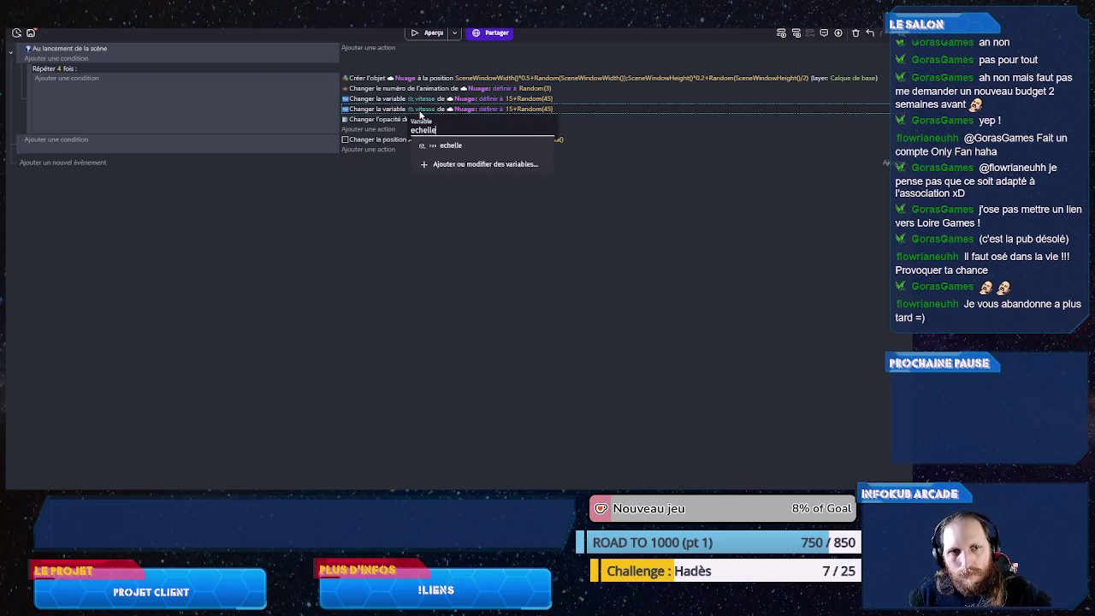
click(441, 146)
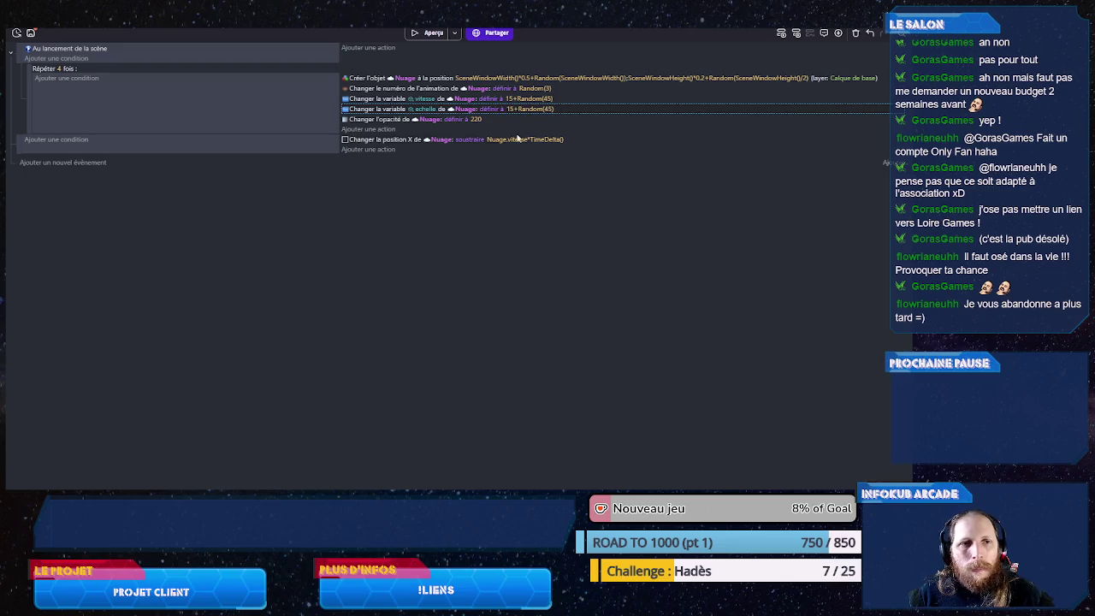
click(513, 111)
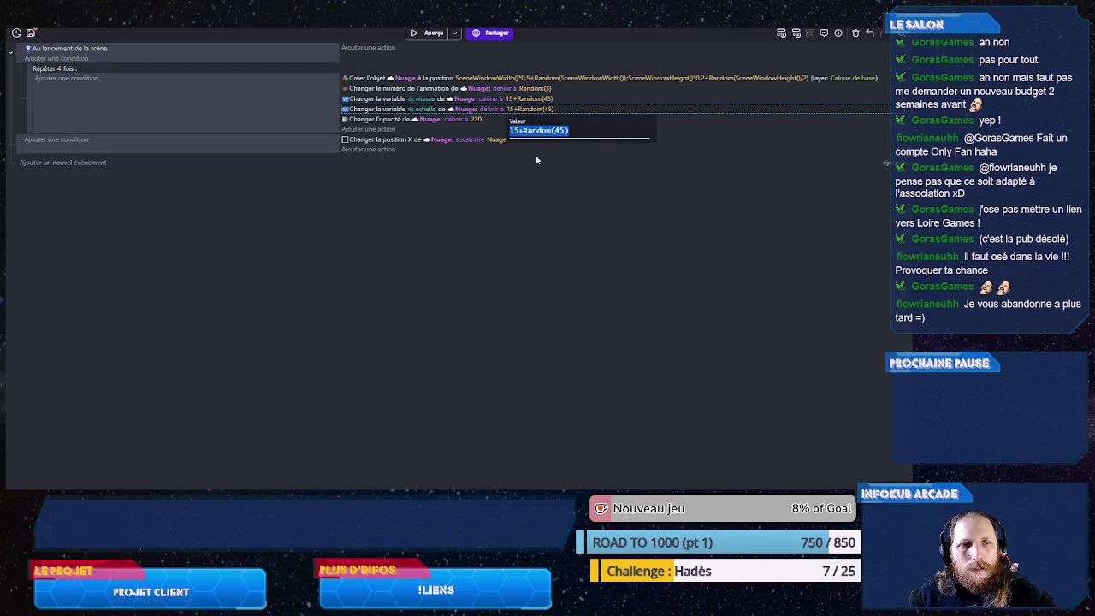
click(496, 219)
- Begin adding a Nuage scale action to the spawn loop, then cancel it
click(372, 155)
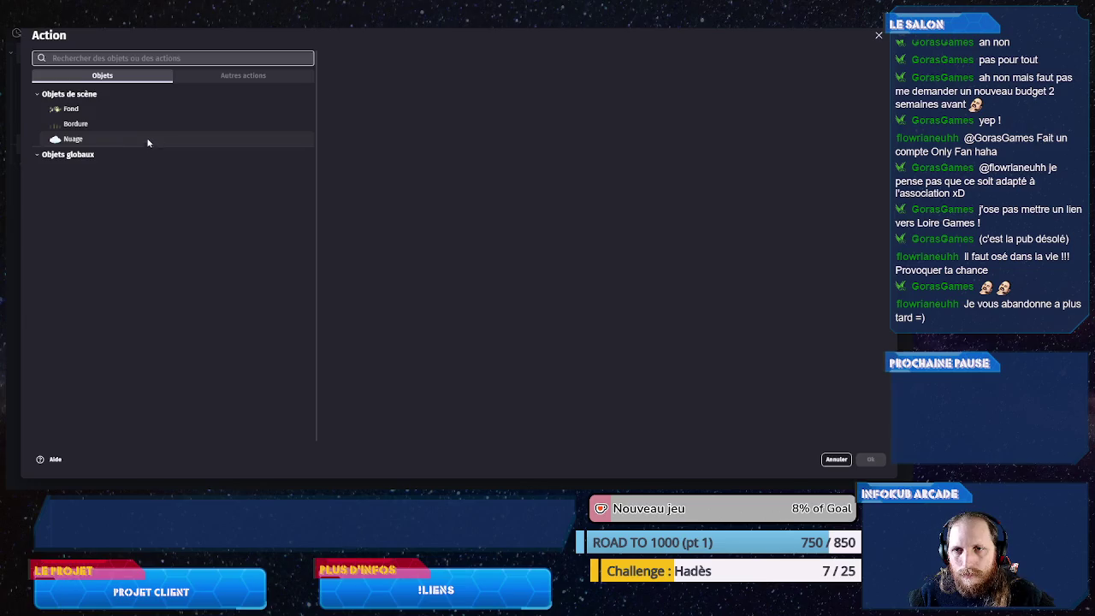
click(146, 139)
text(ec)
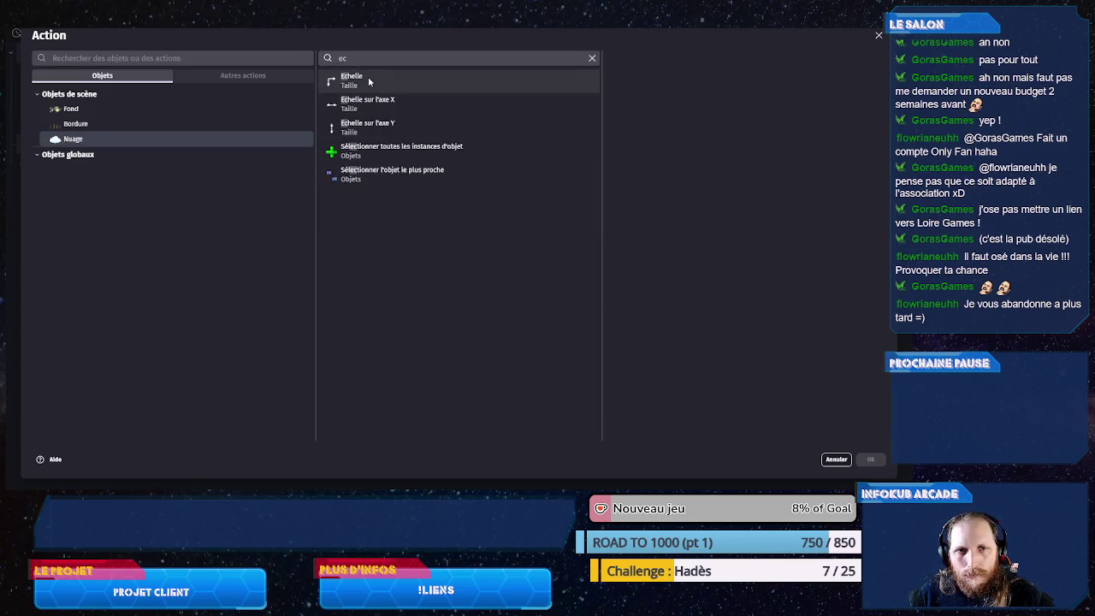
click(369, 78)
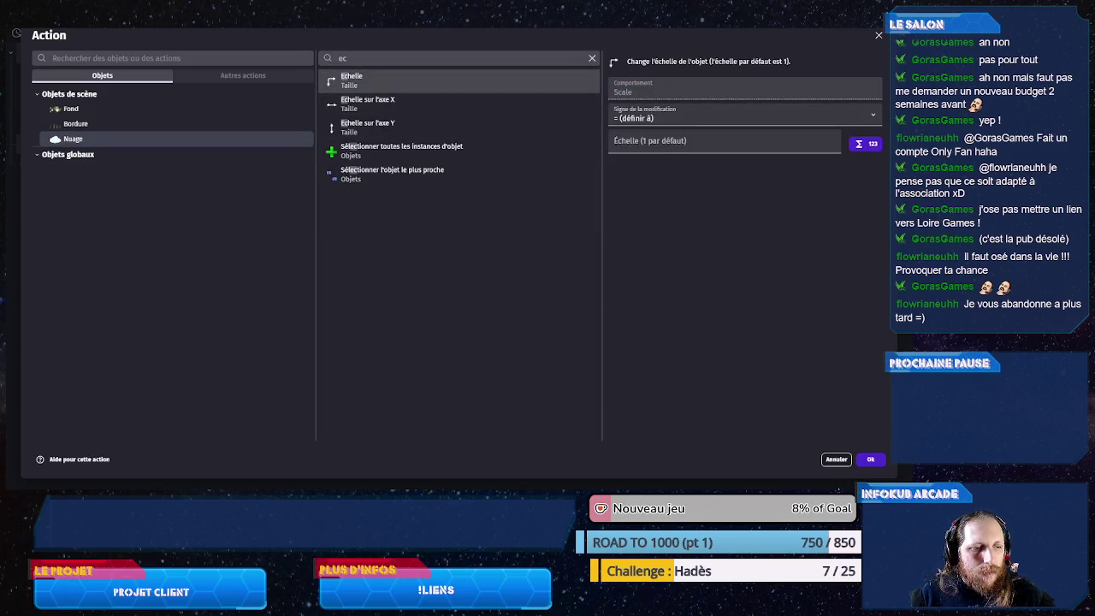
click(836, 459)
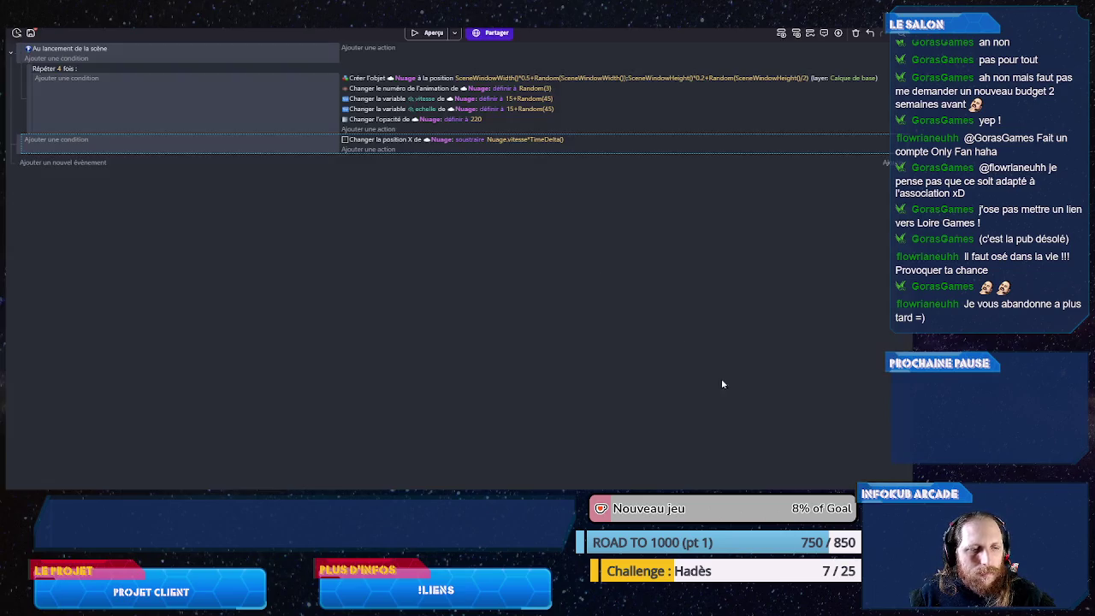
- Set the echelle variable's value to RandomFloatInRange(0.8,1.2)
click(515, 108)
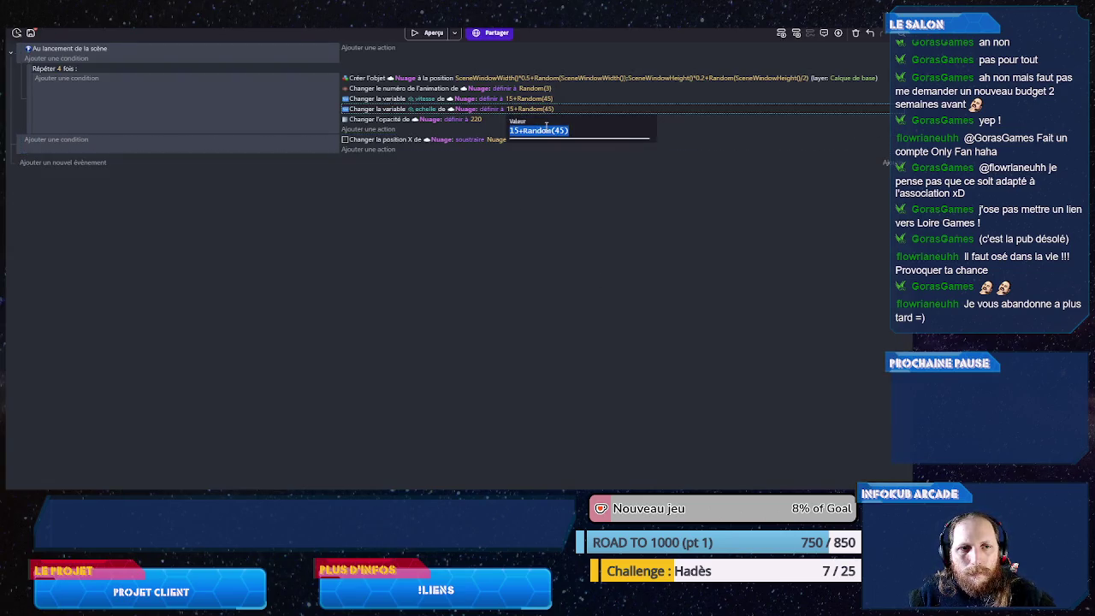
key(BackSpace)
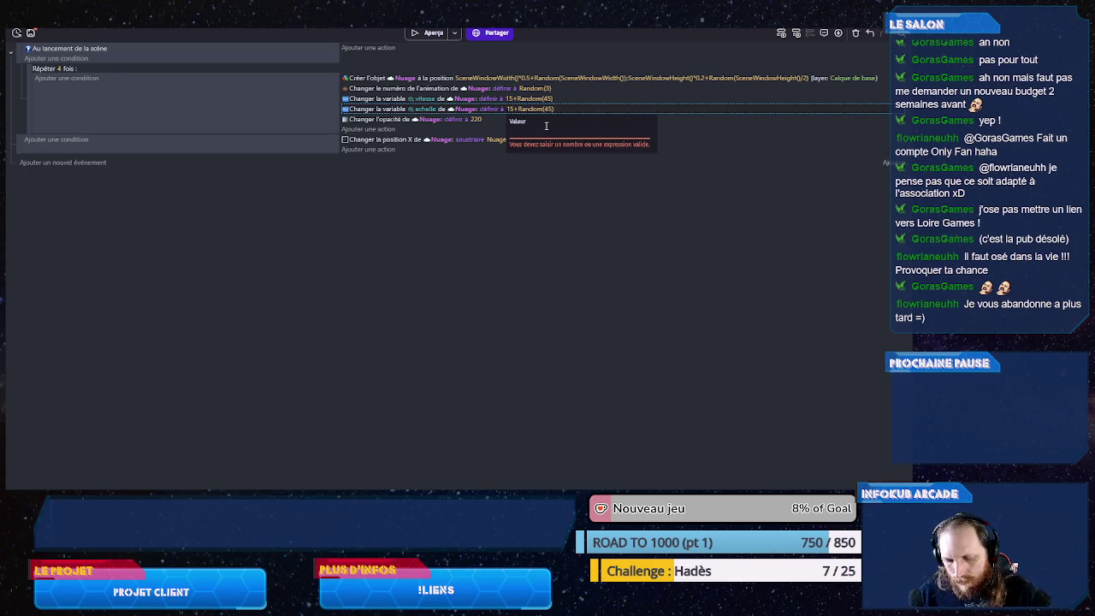
text(Random)
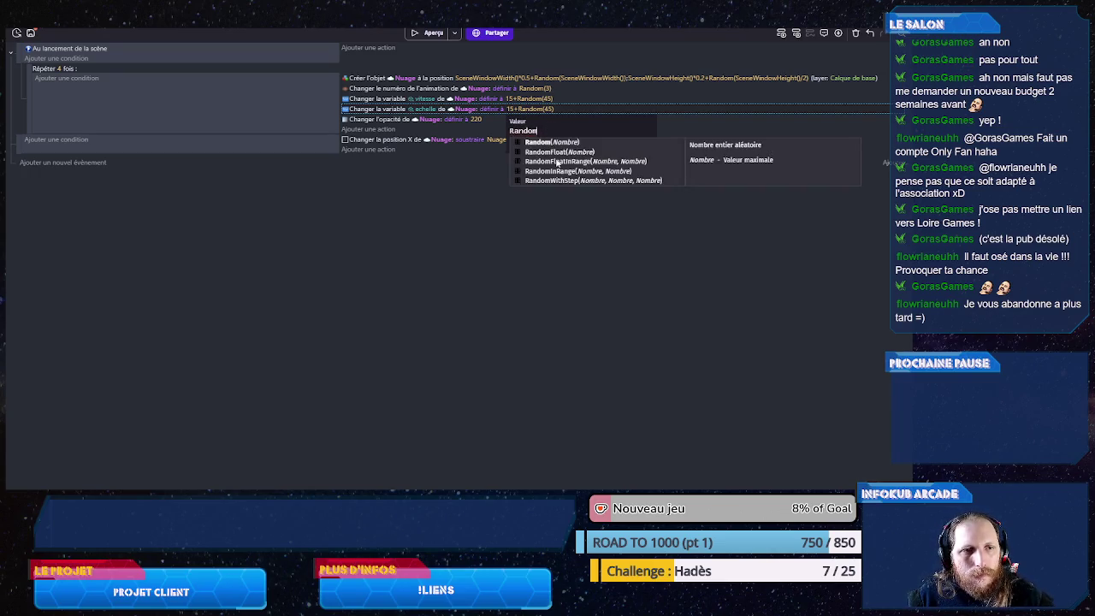
click(555, 160)
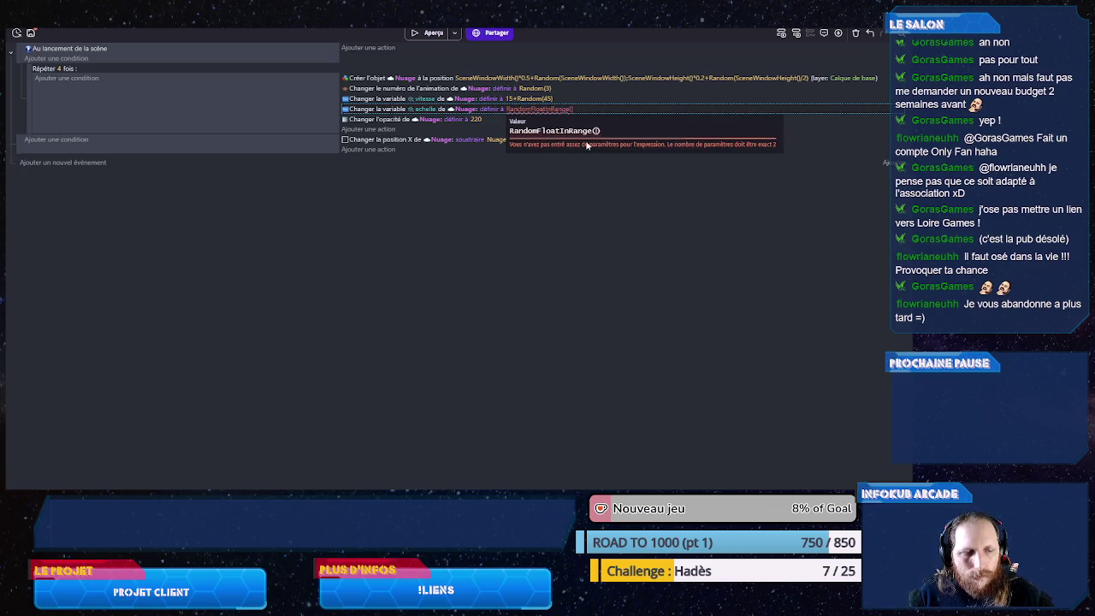
text(0.8,12)
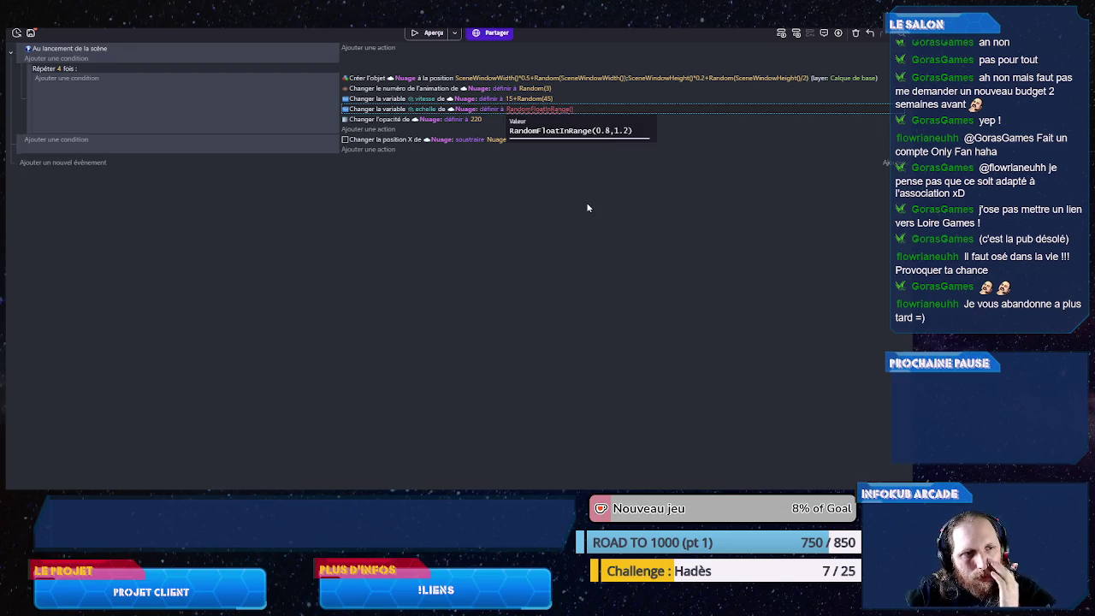
key(Return)
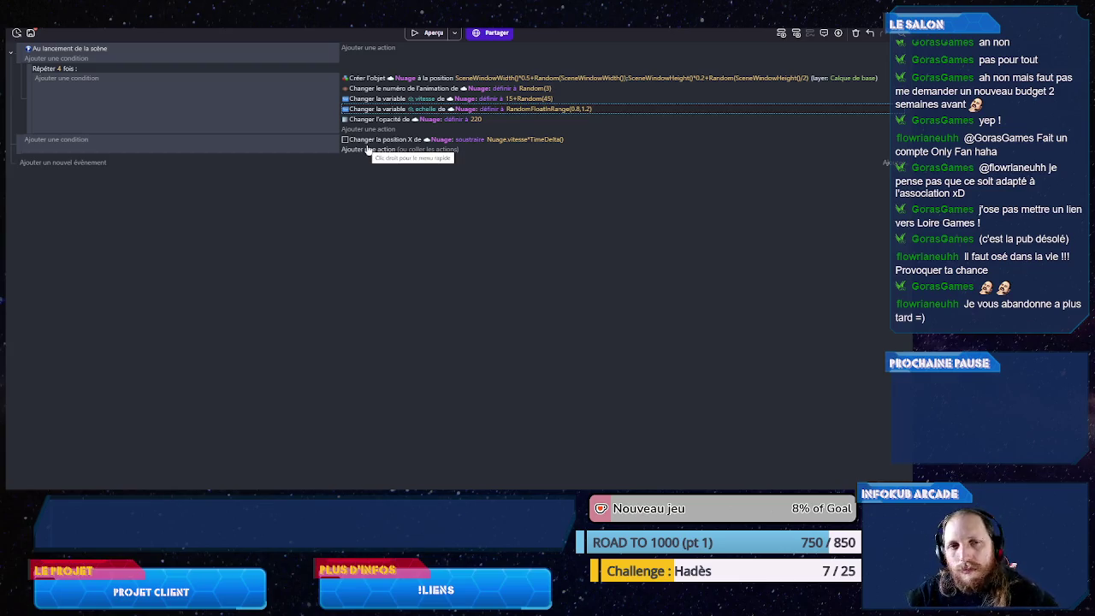
click(377, 150)
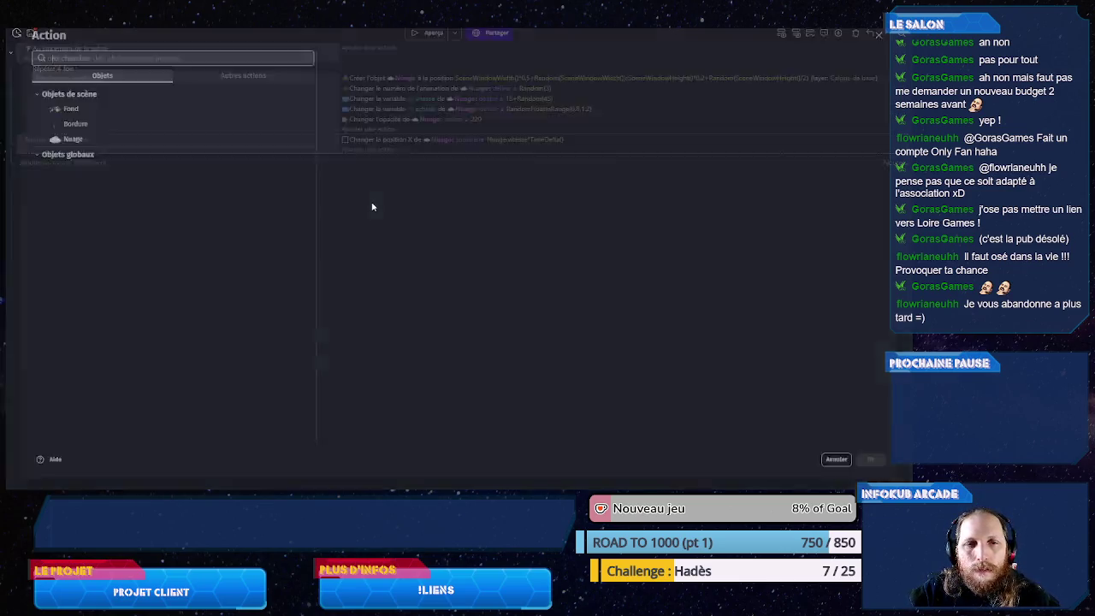
- Add a per-frame Nuage Échelle action set to Nuage.echelle, then launch a preview
click(137, 141)
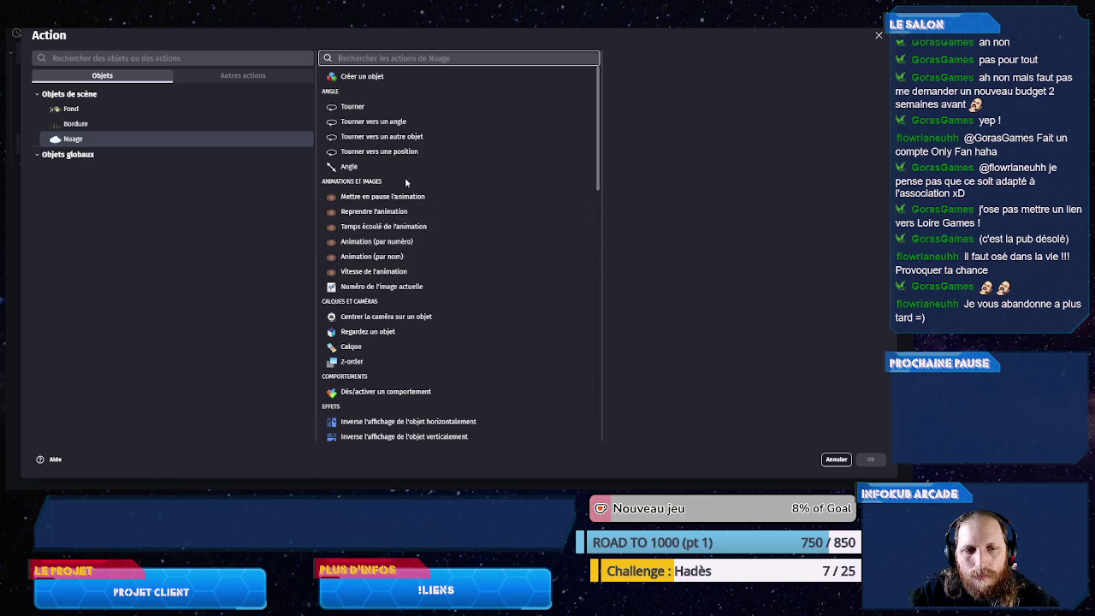
text(ec)
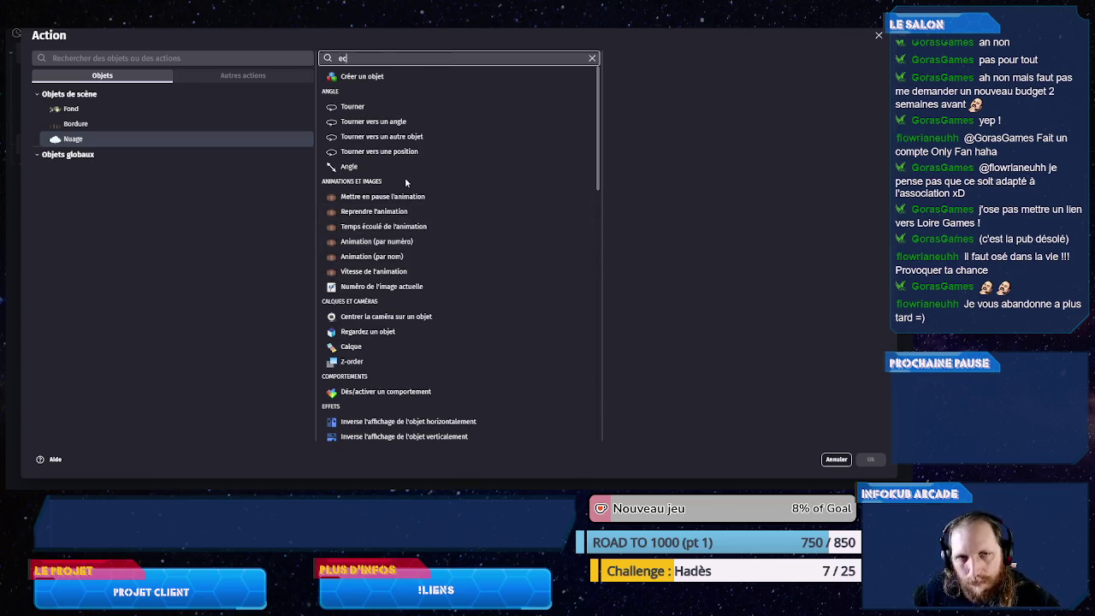
click(439, 83)
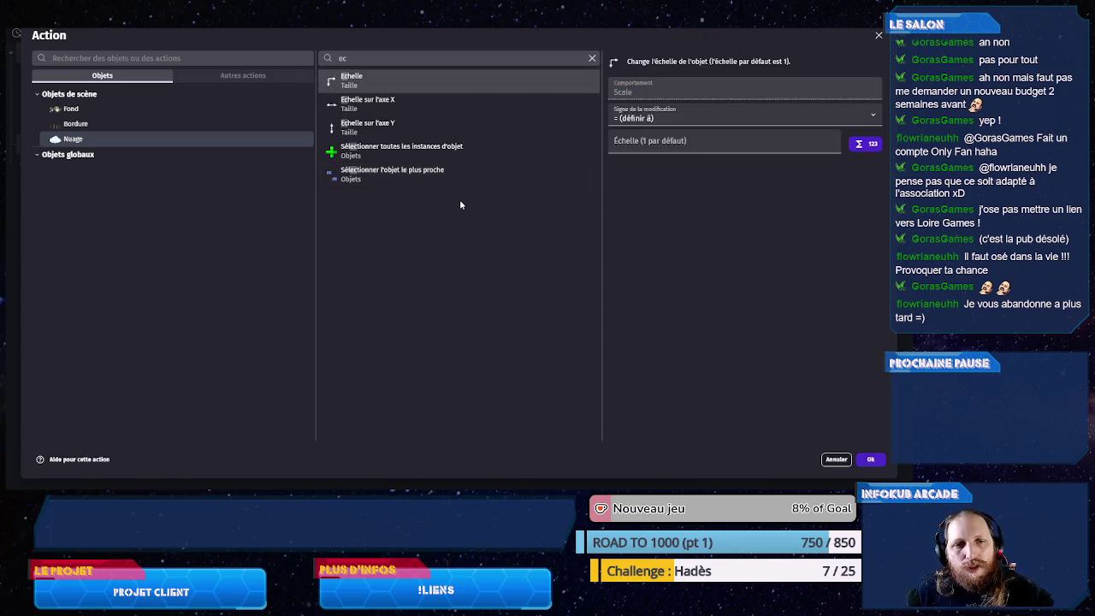
click(668, 148)
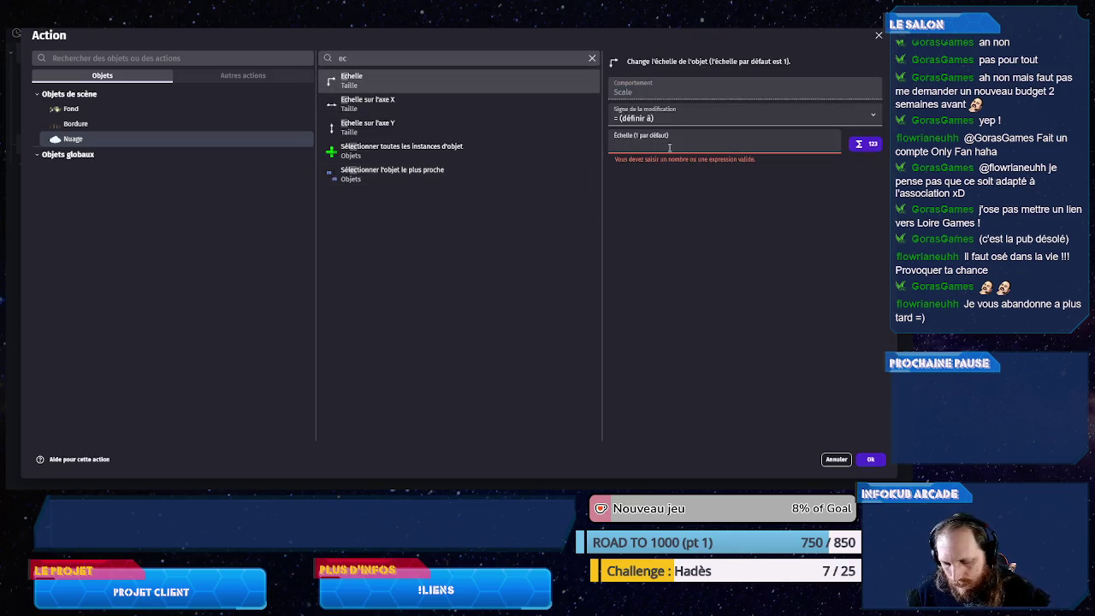
text(Nuage.e)
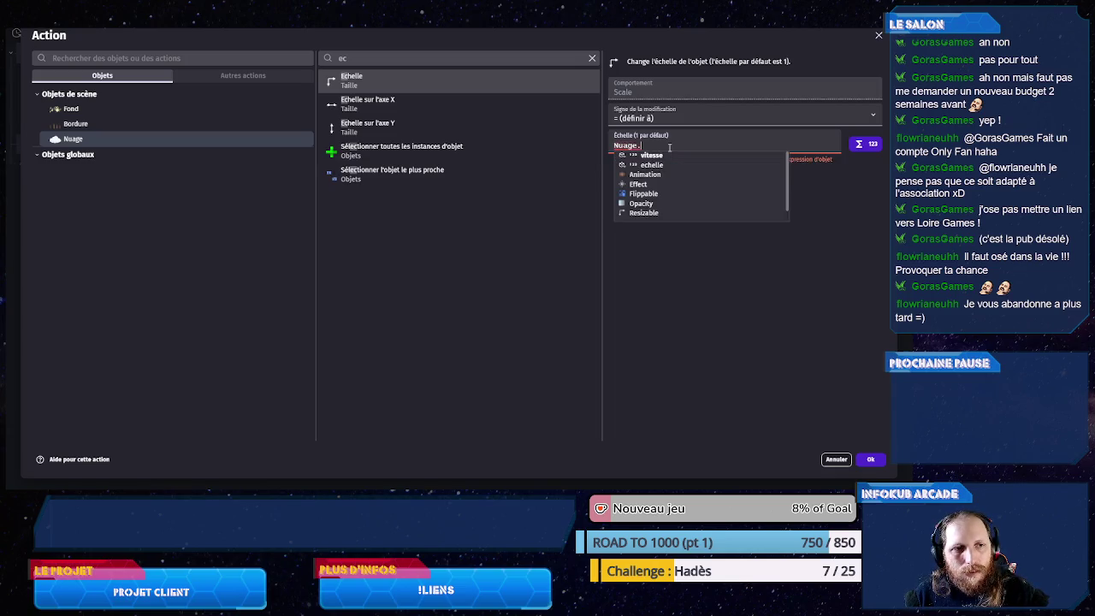
key(Down)
key(Return)
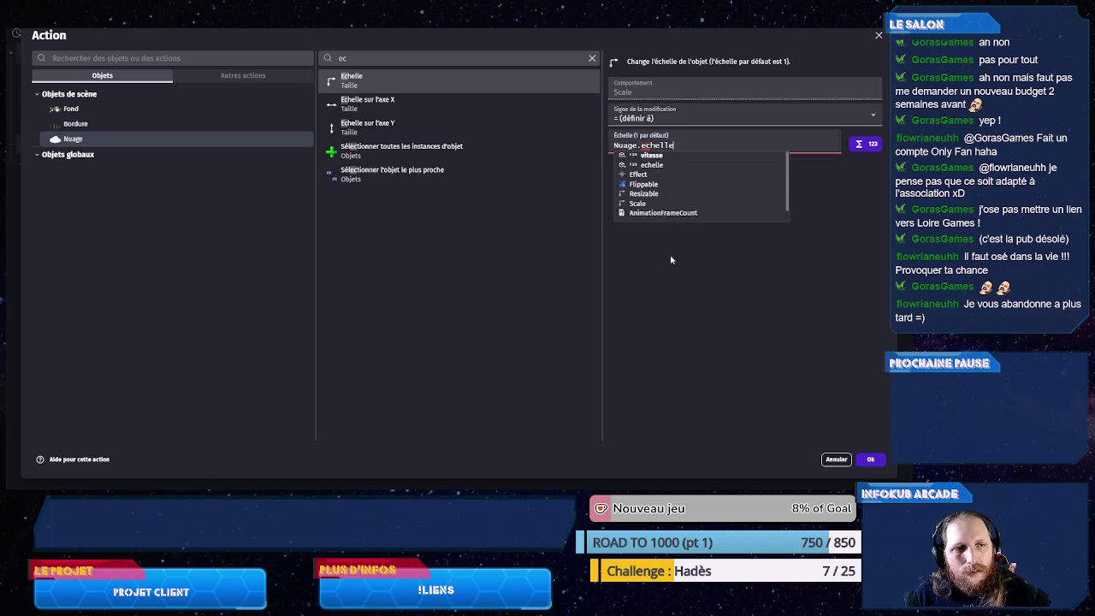
click(870, 459)
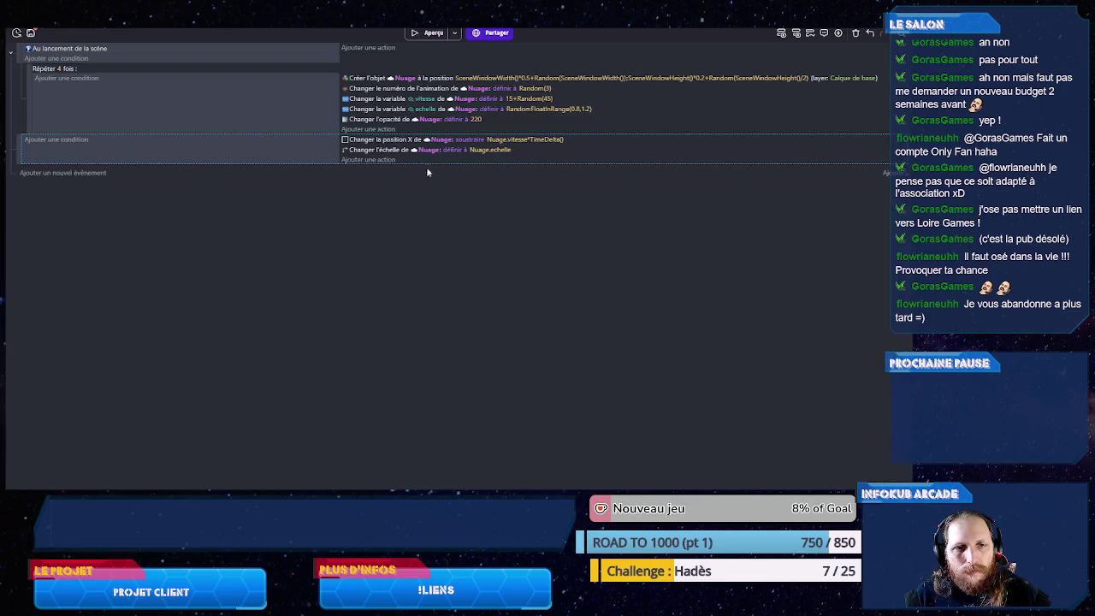
click(433, 33)
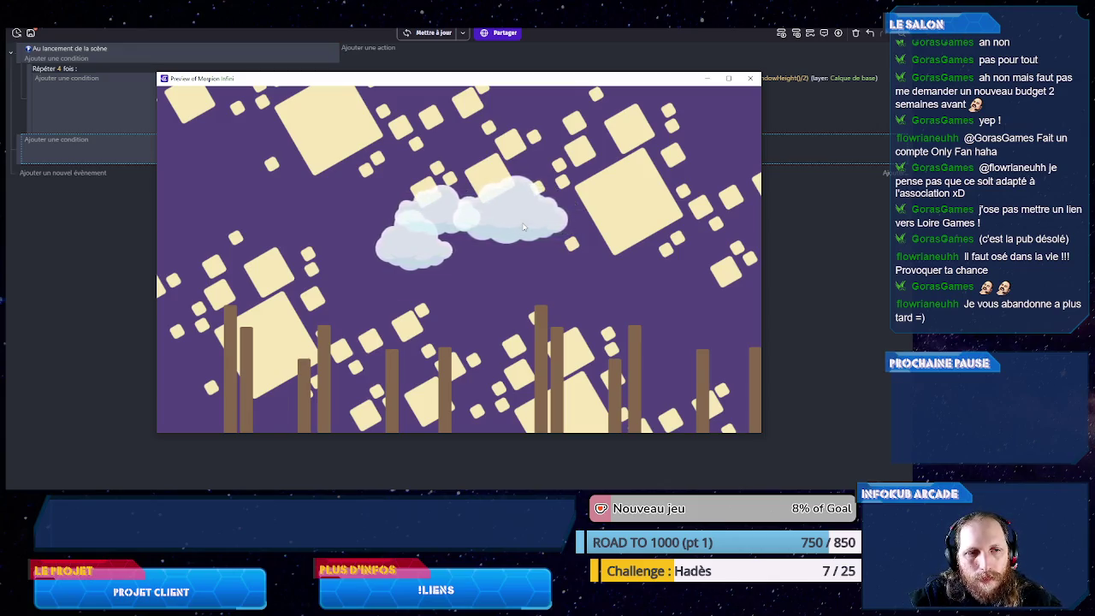
- Close the cloud preview and reopen the scale action's Nuage.echelle value
click(750, 78)
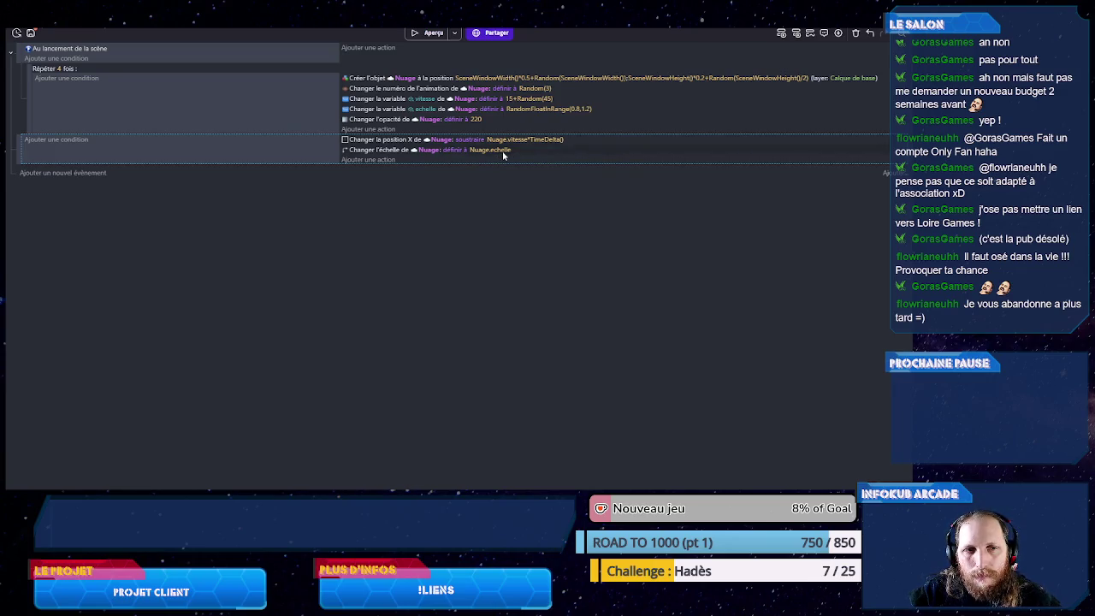
click(503, 154)
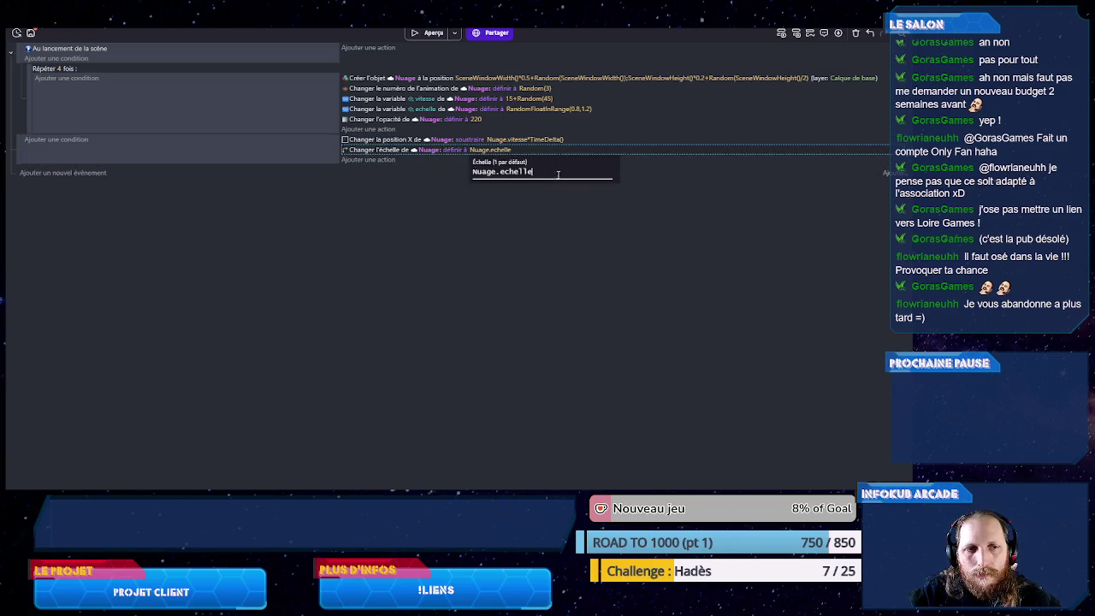
- Extend the scale value with +sin(TimeFromStart, retyping the function name to redo the completion
text(+)
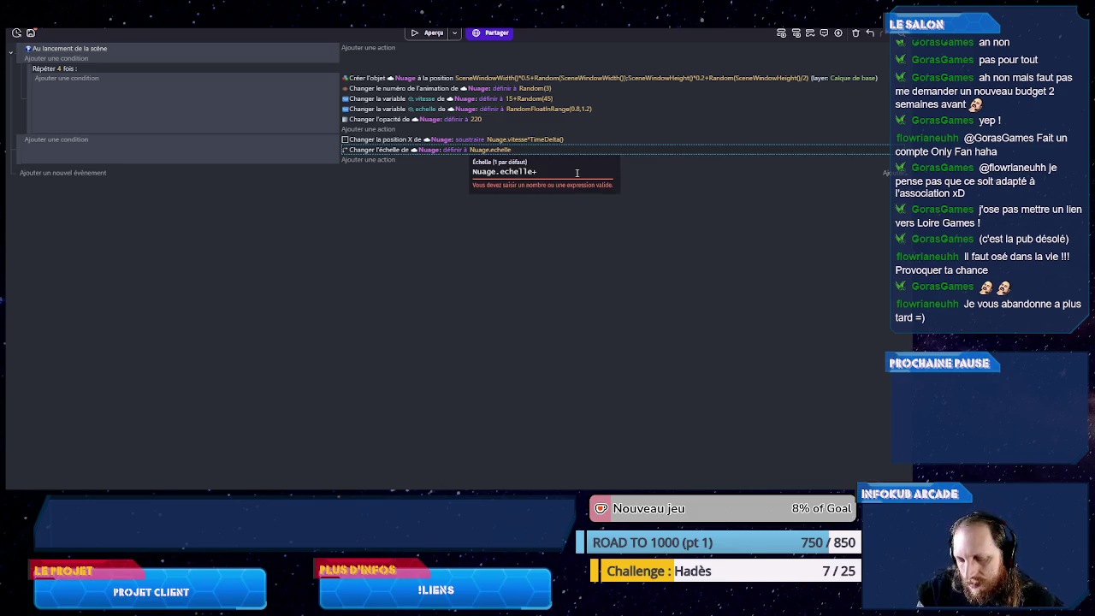
text(sin)
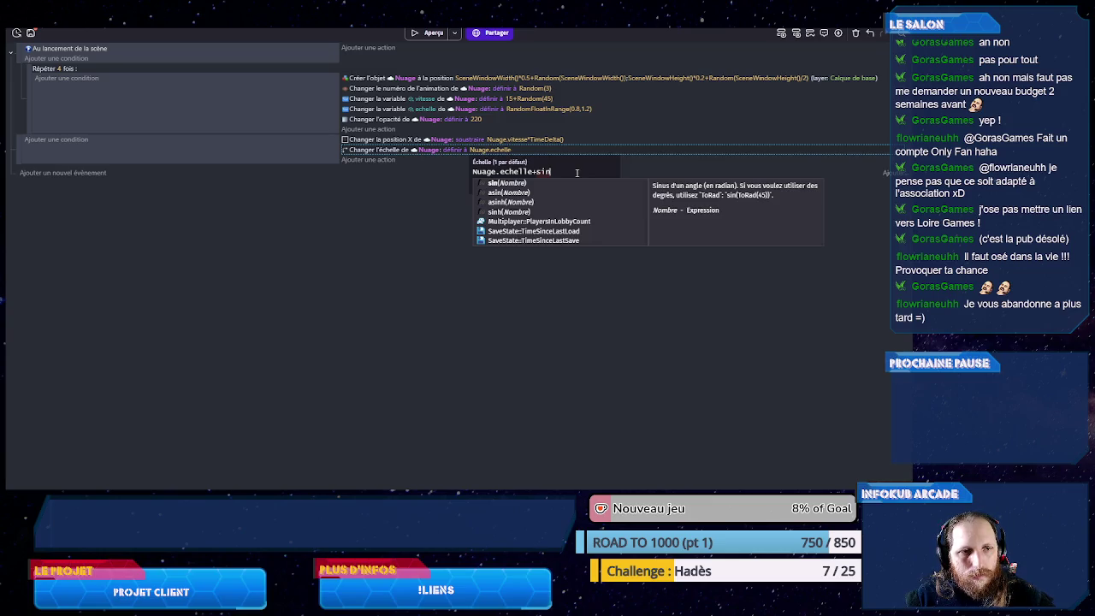
text(()
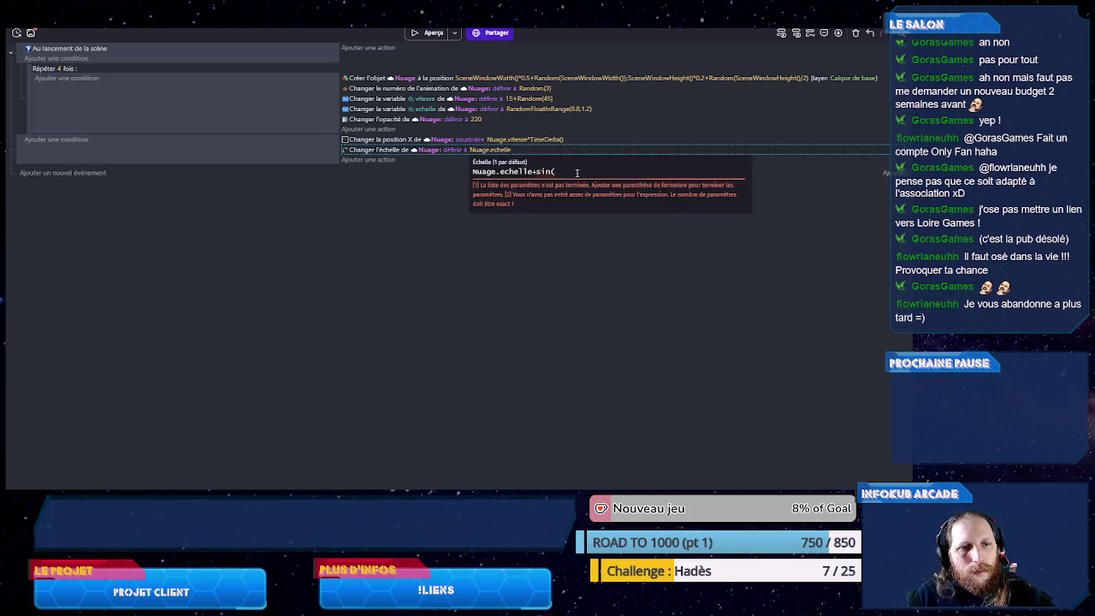
text(Tim)
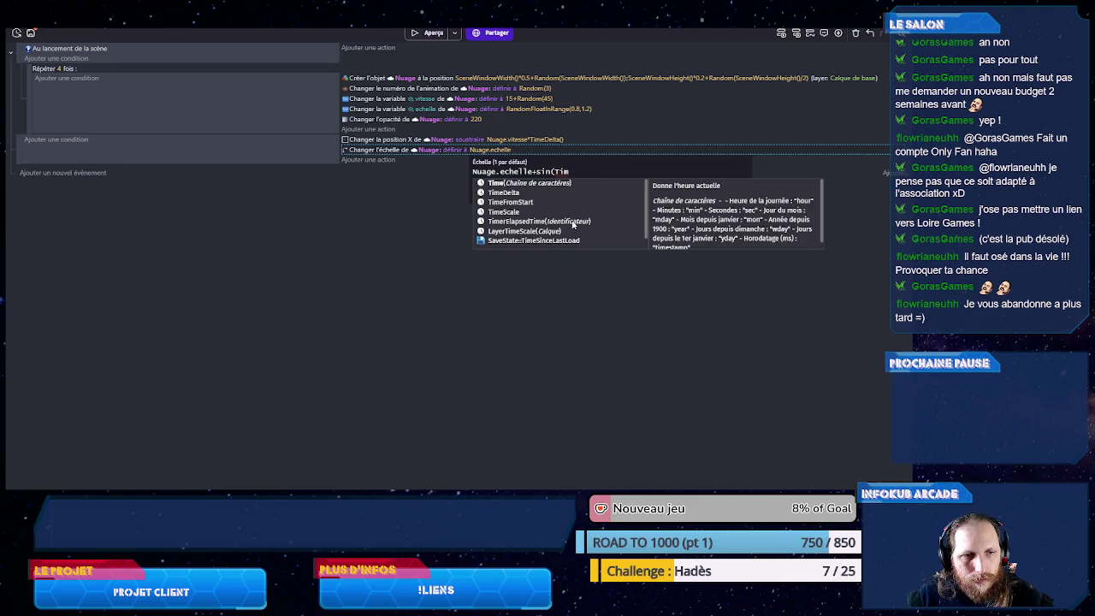
click(513, 202)
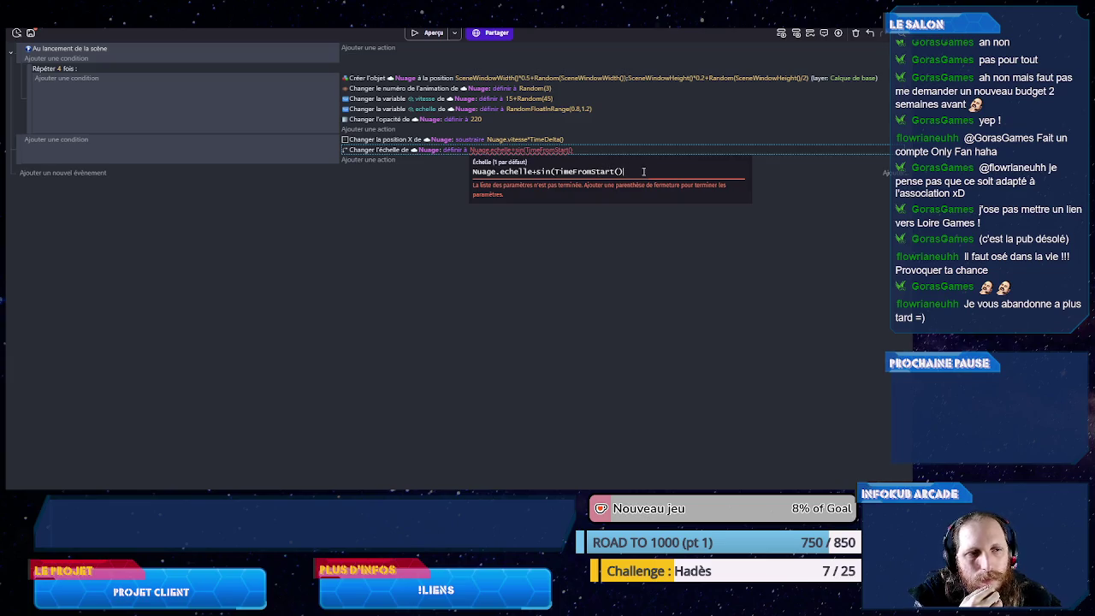
key(BackSpace)
key(BackSpace)
key(BackSpace)
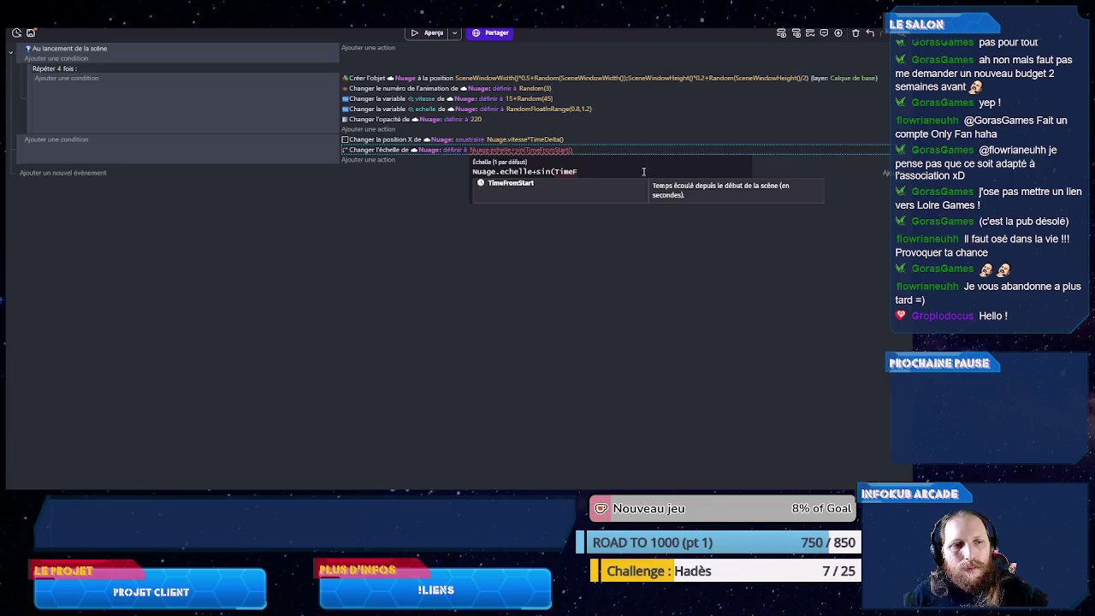
key(BackSpace)
key(BackSpace)
key(BackSpace)
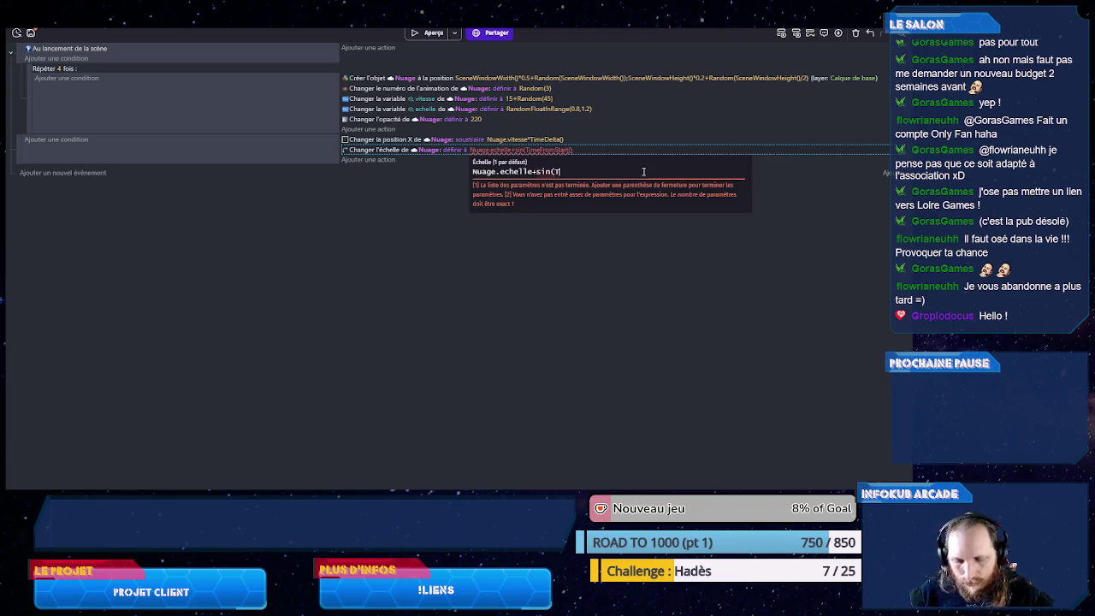
text(im)
key(Down)
key(Down)
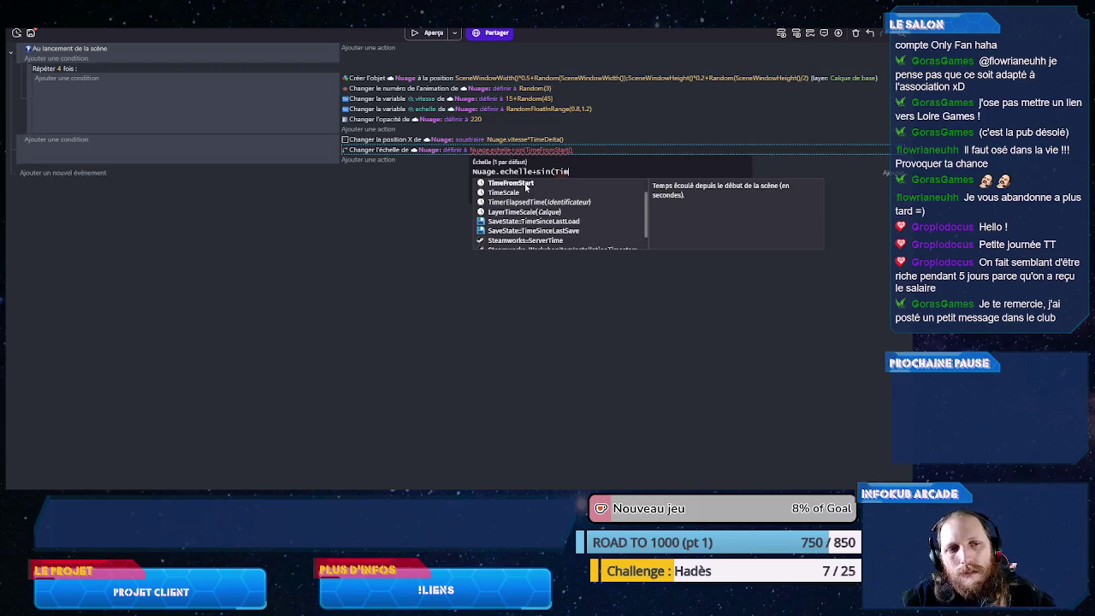
- Complete the scale expression as Nuage.echelle+sin(TimeFromStart()*Nuage.vitesse)*0.1 and commit it
click(525, 185)
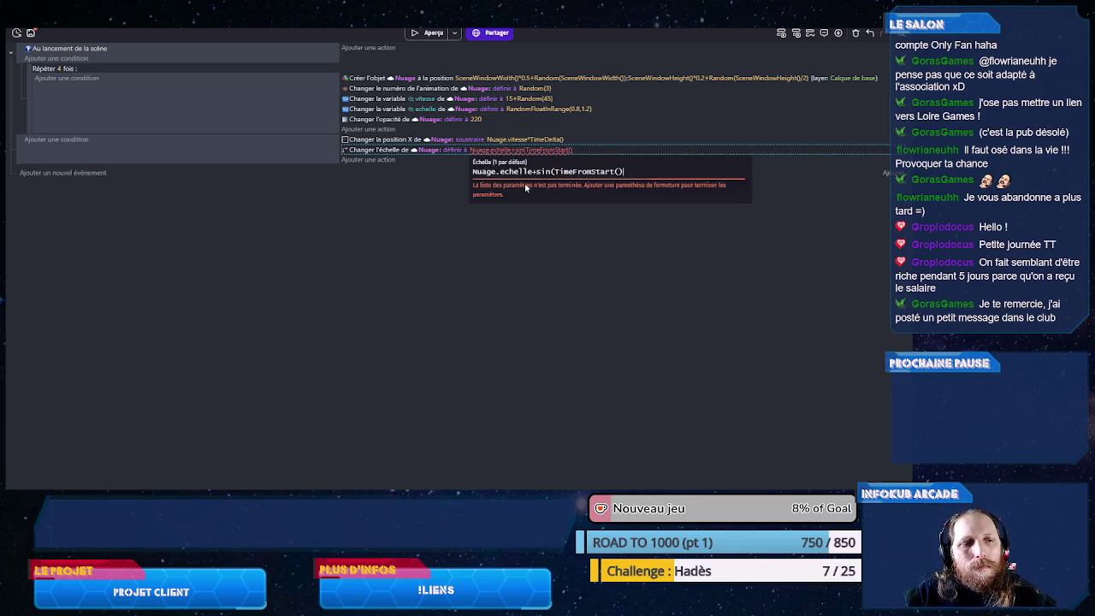
click(463, 268)
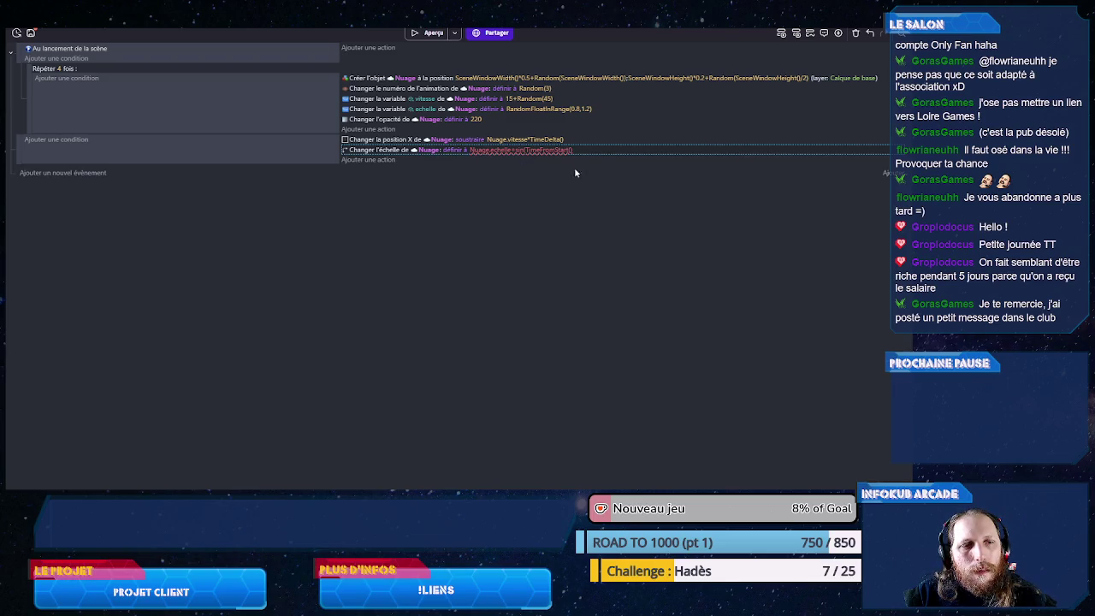
click(560, 150)
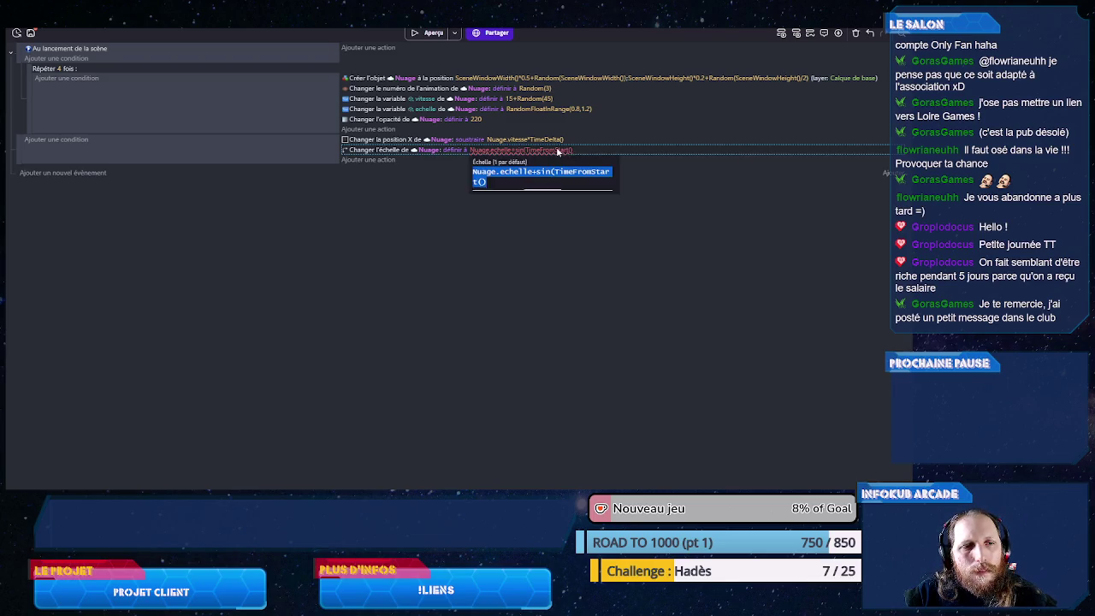
click(640, 168)
text(*)
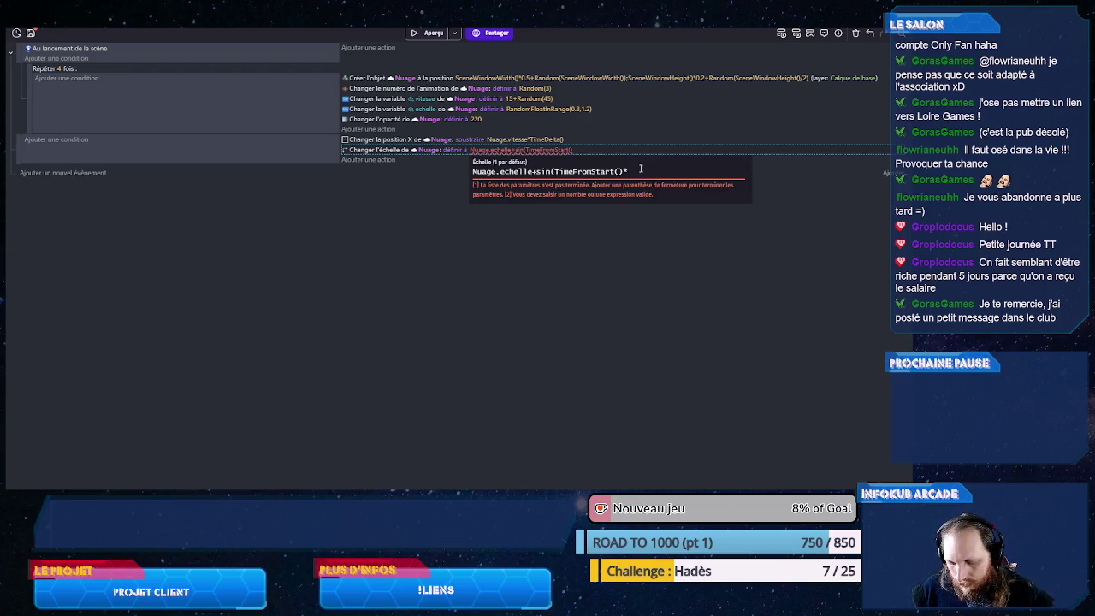
text(Nuage)
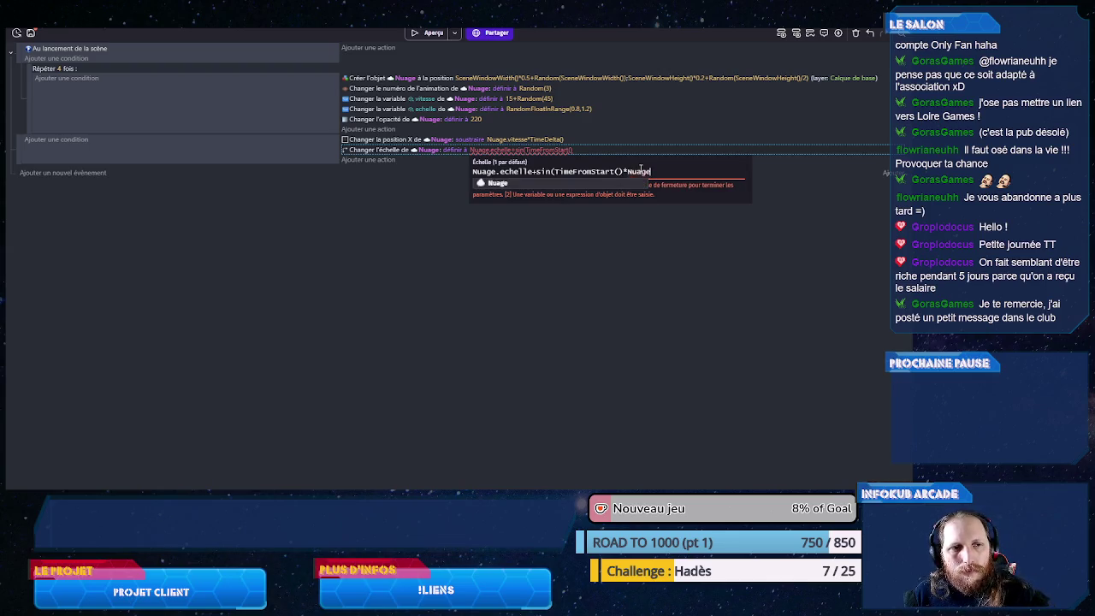
text(.vitesse)
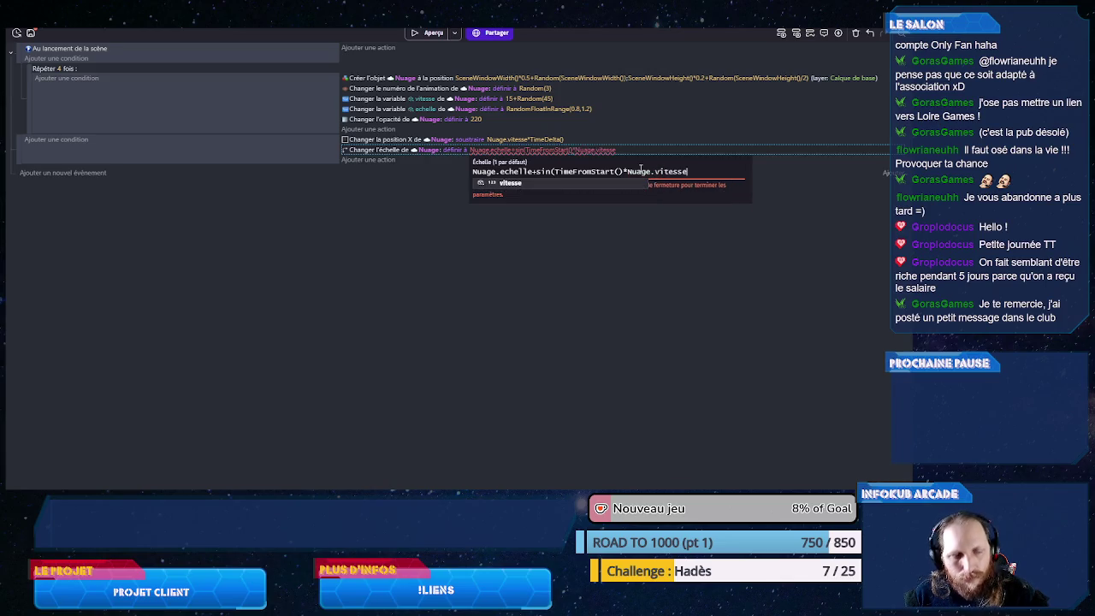
text())
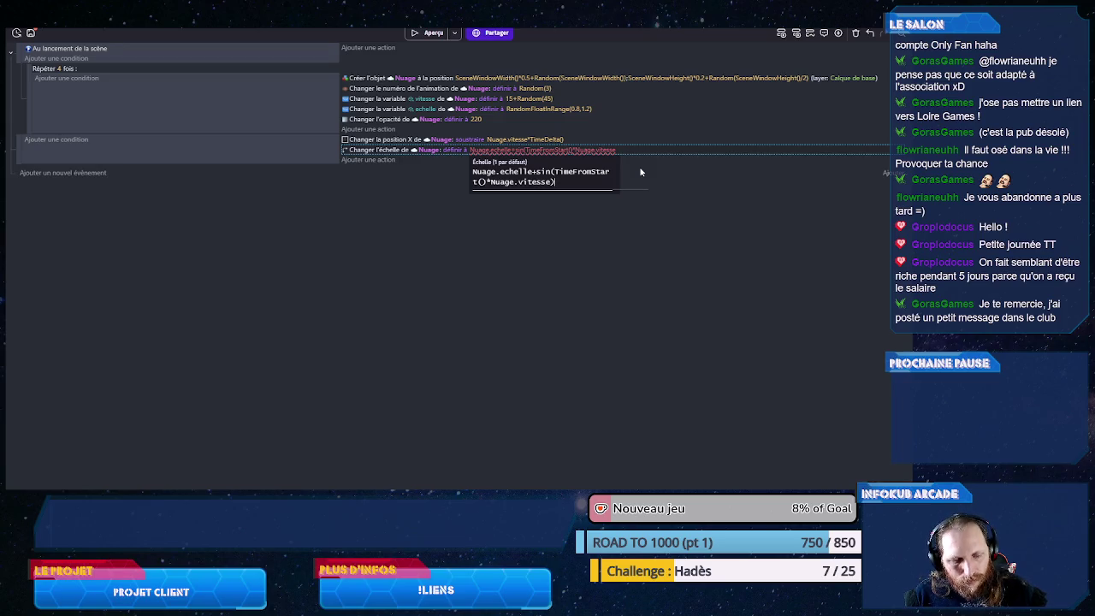
text(*0.1)
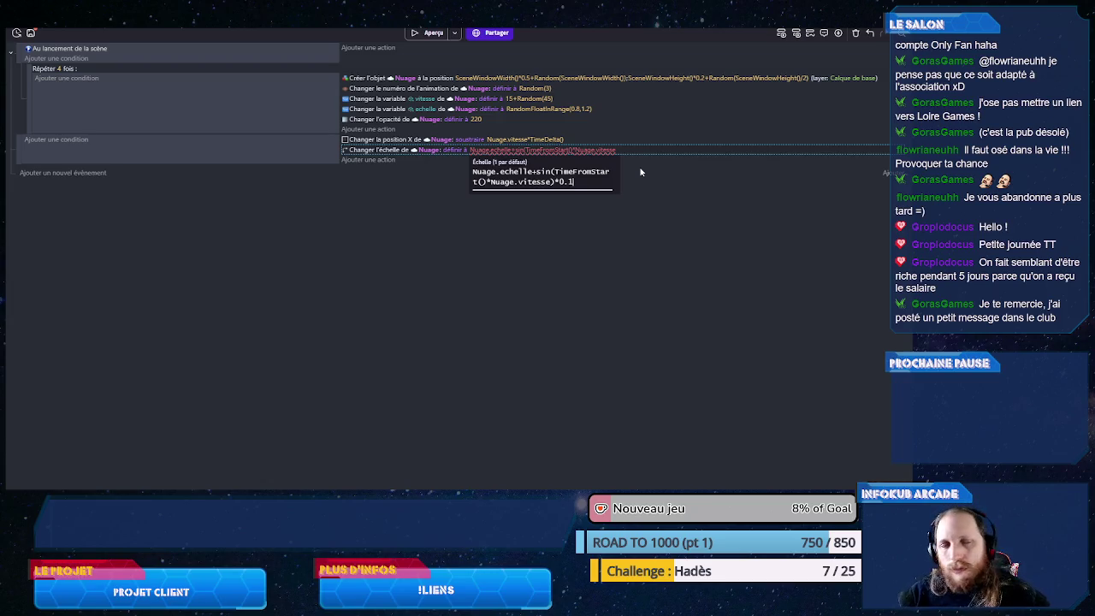
click(564, 285)
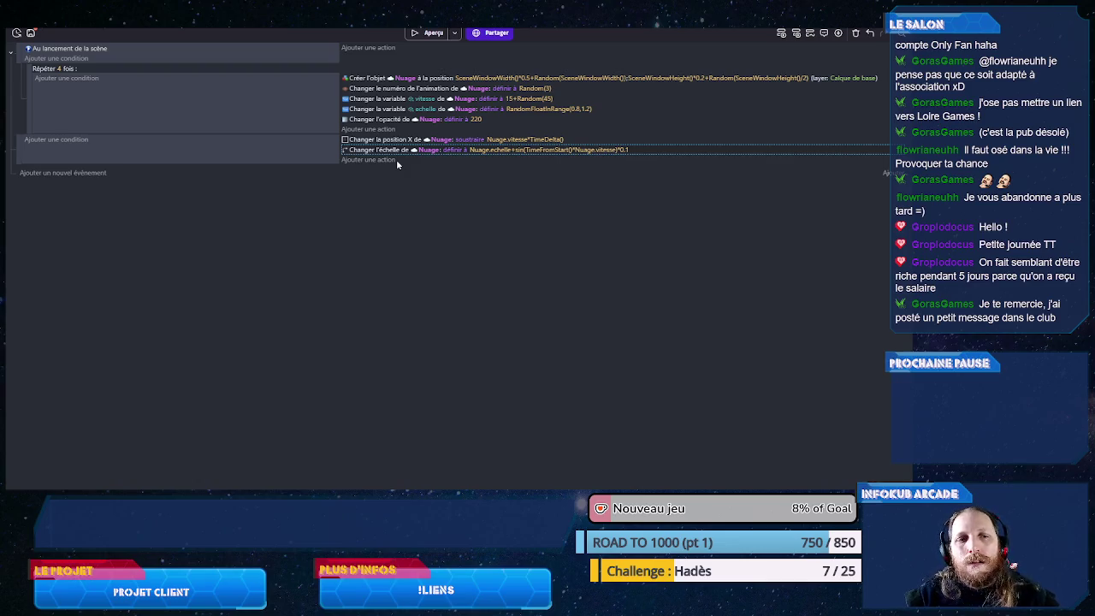
- Preview the drifting, pulsing clouds, then reopen the cloud Échelle expression
click(428, 33)
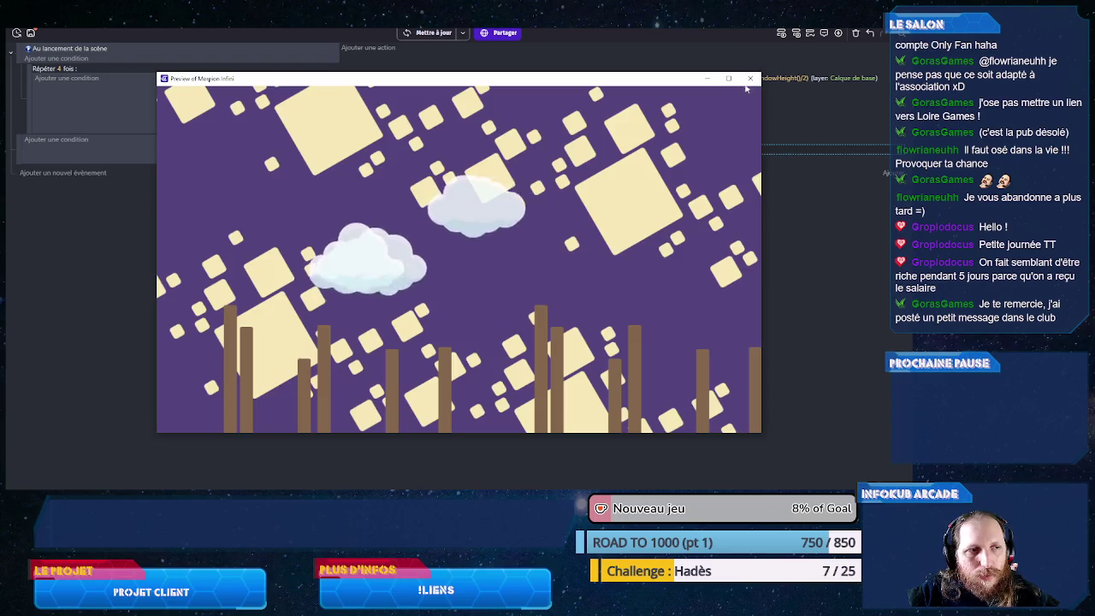
key(alt+F4)
click(628, 151)
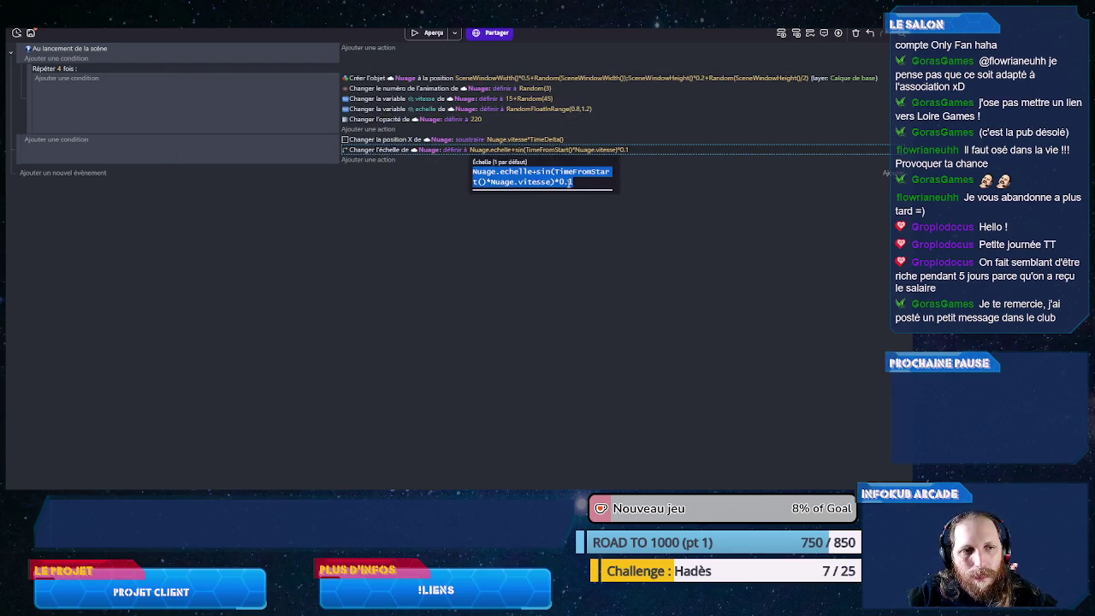
- Lower the cloud scale pulse factor from *0.1 to *0.01 and test it in a preview
click(569, 181)
text(0)
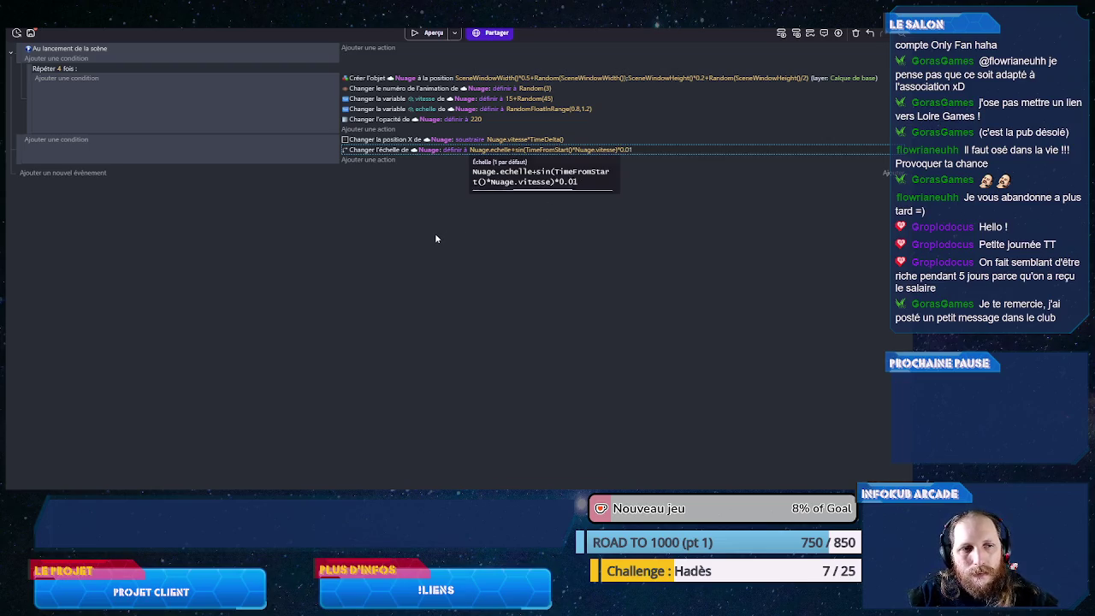
click(434, 233)
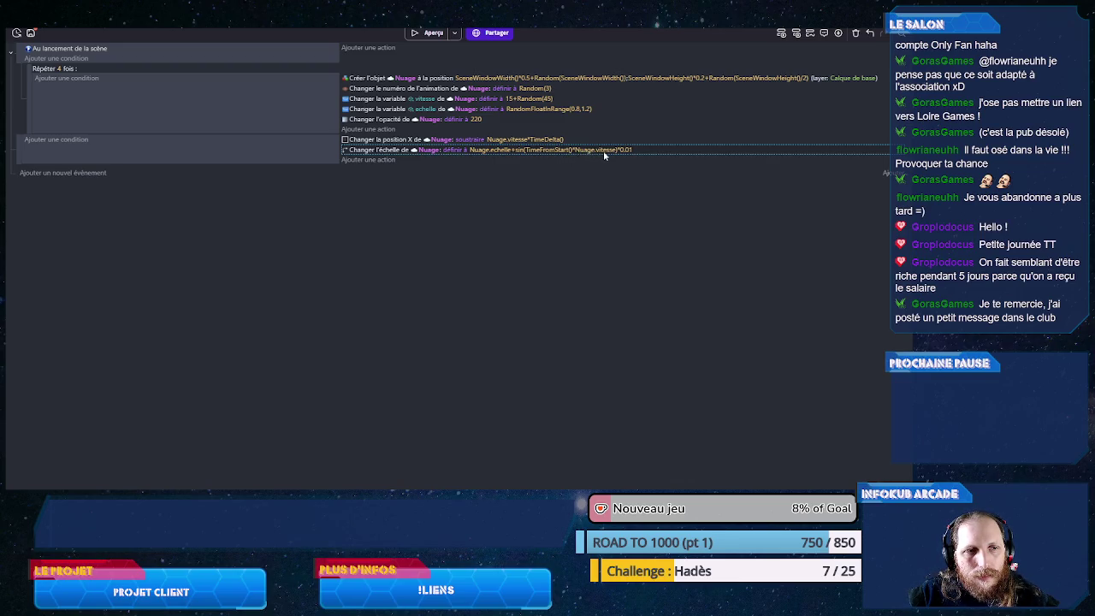
click(433, 32)
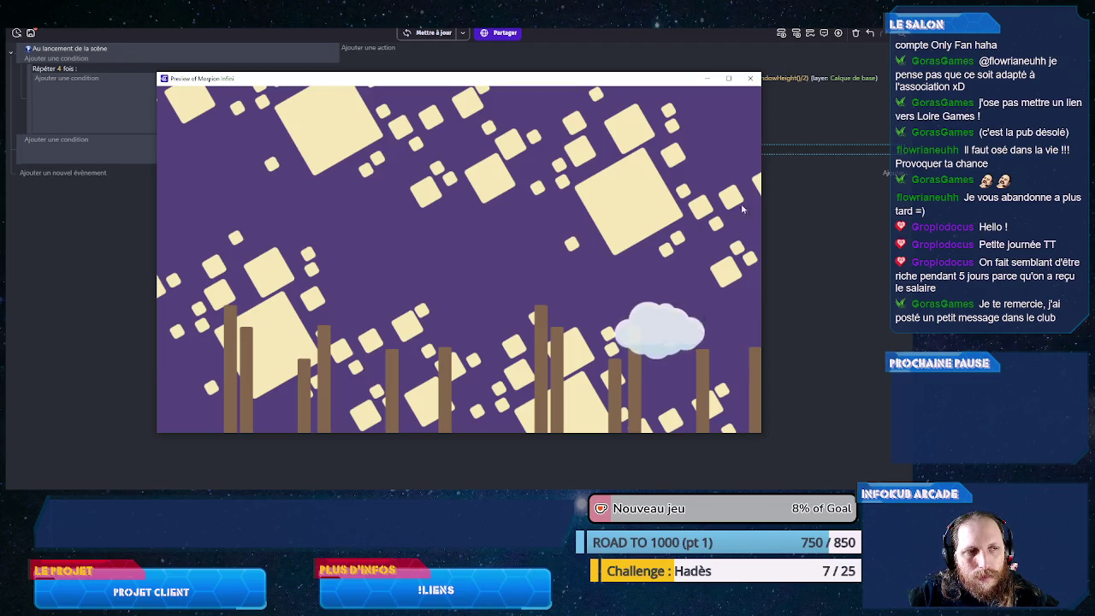
click(750, 77)
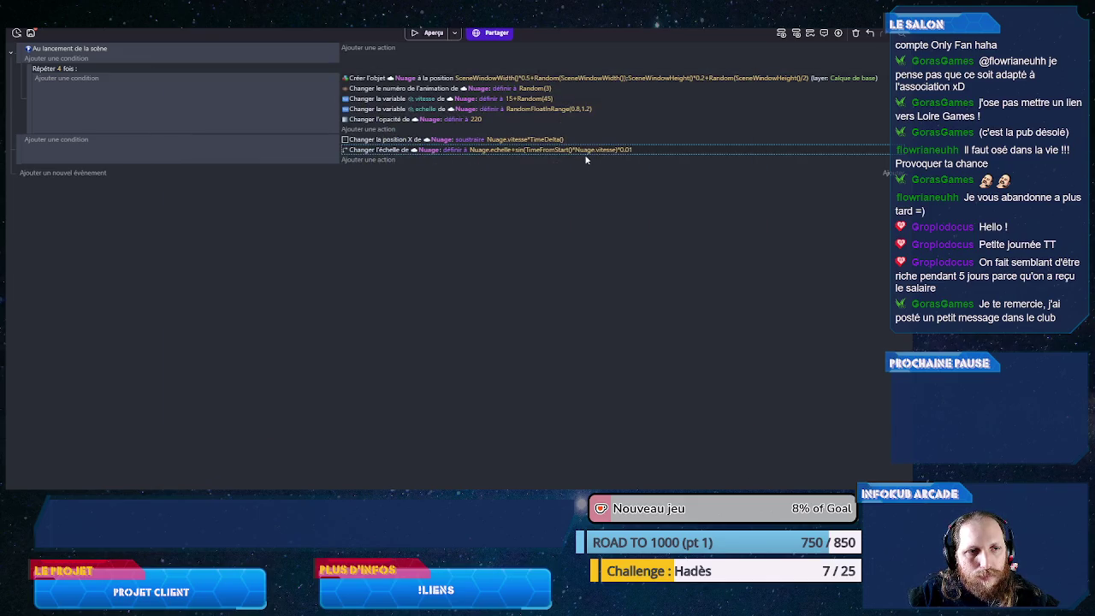
click(567, 151)
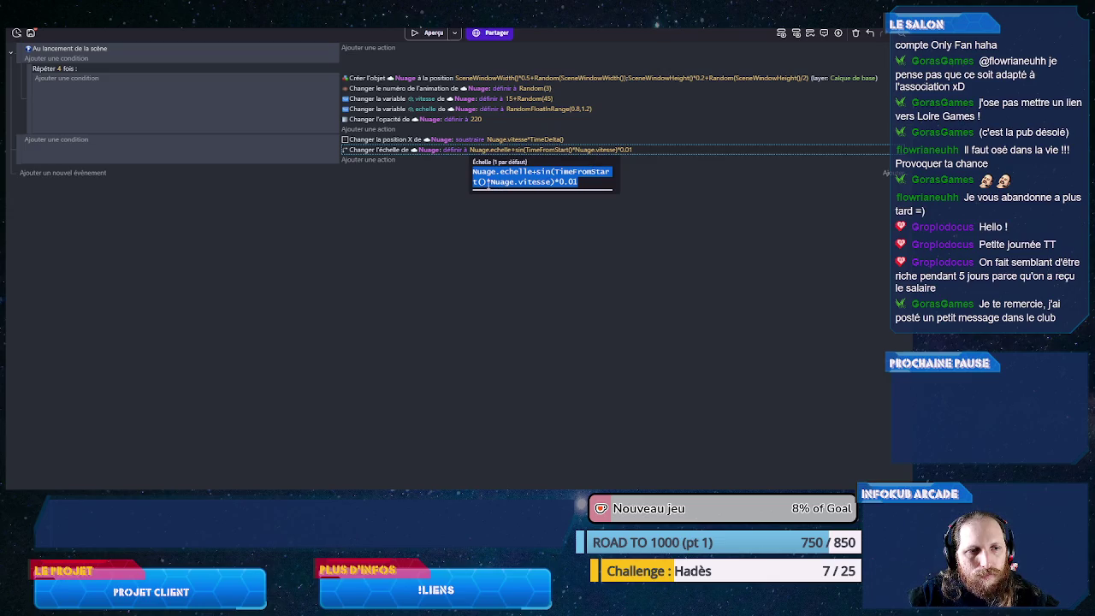
- Divide Nuage.vitesse by 10 inside the sine of the scale expression and preview it
click(554, 182)
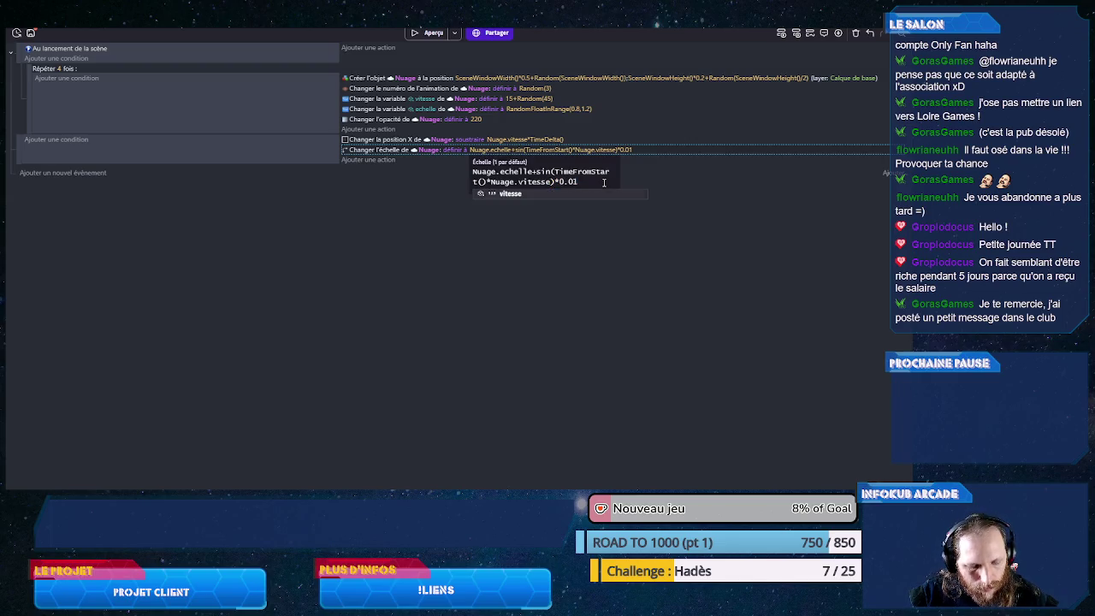
text(/10)
click(420, 248)
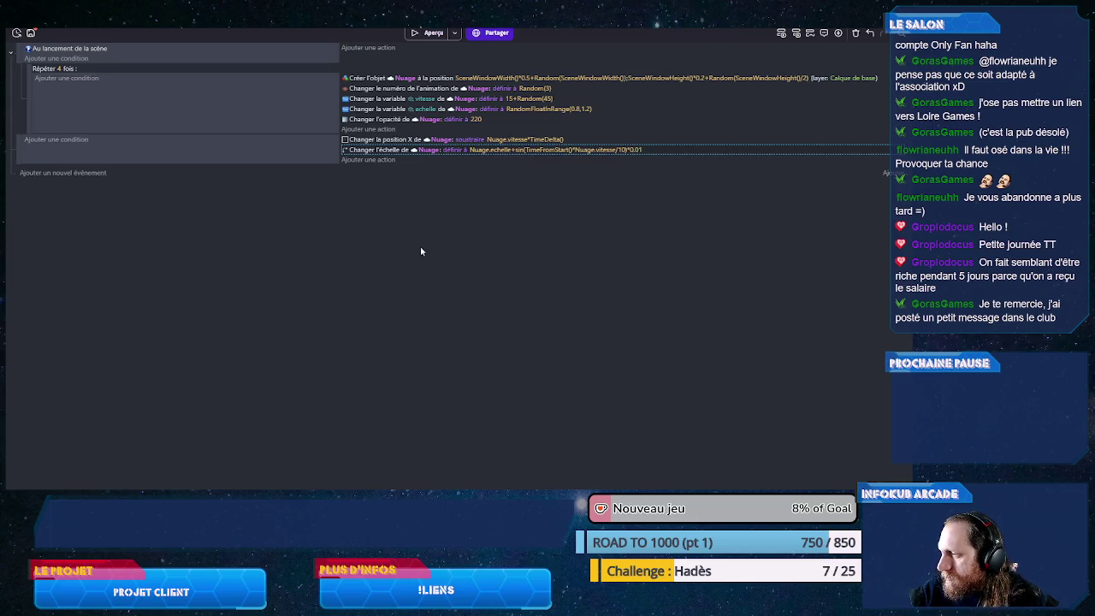
click(430, 32)
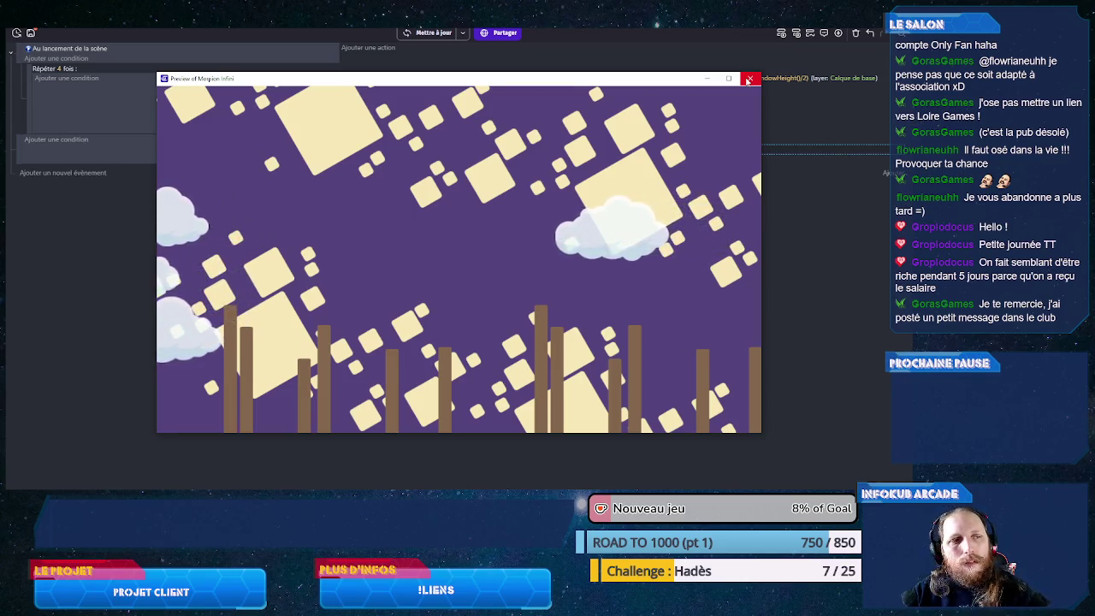
click(748, 79)
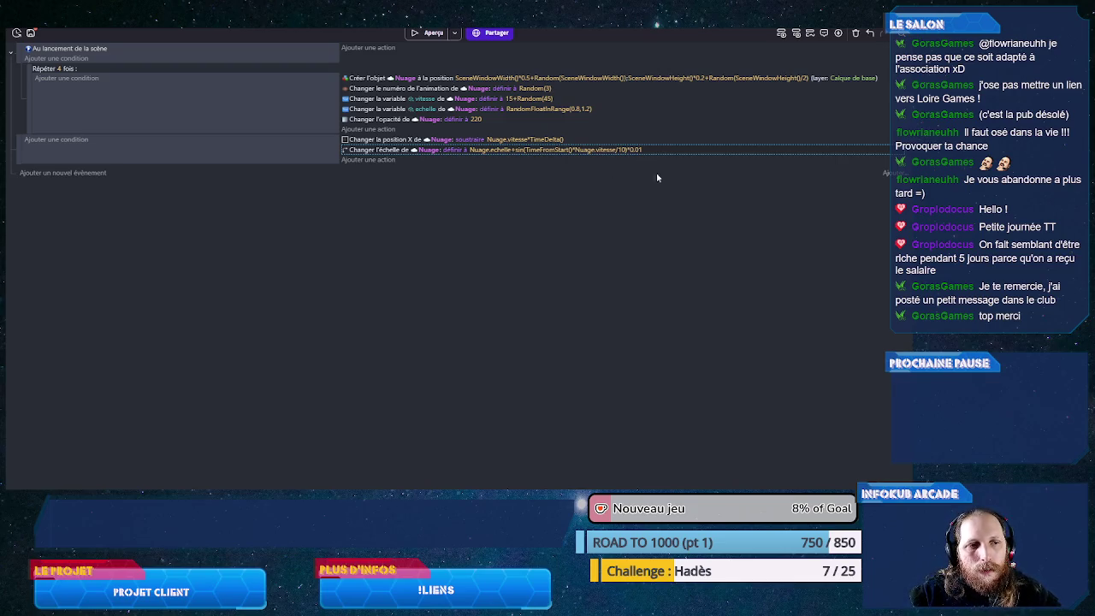
- Change the cloud scale pulse factor to 0.05 and preview the result
click(641, 152)
click(603, 183)
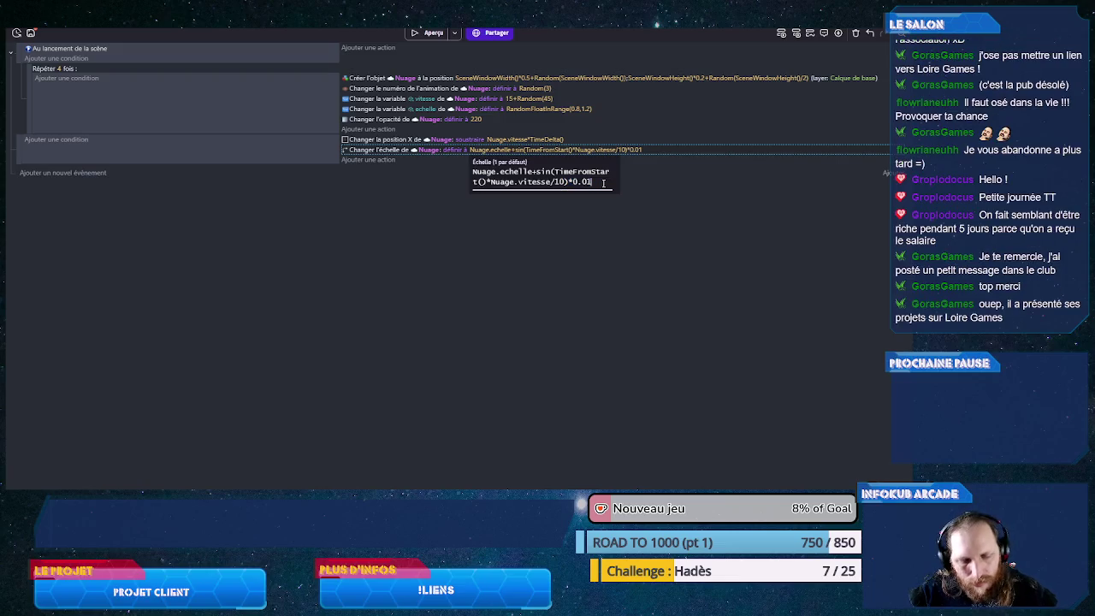
text(5)
click(460, 230)
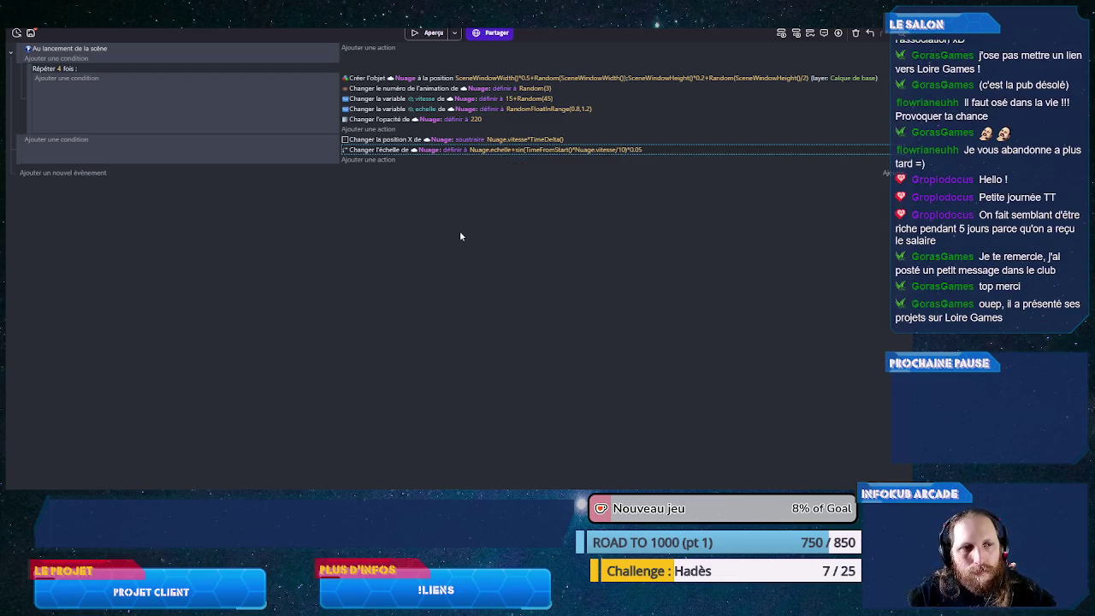
click(428, 32)
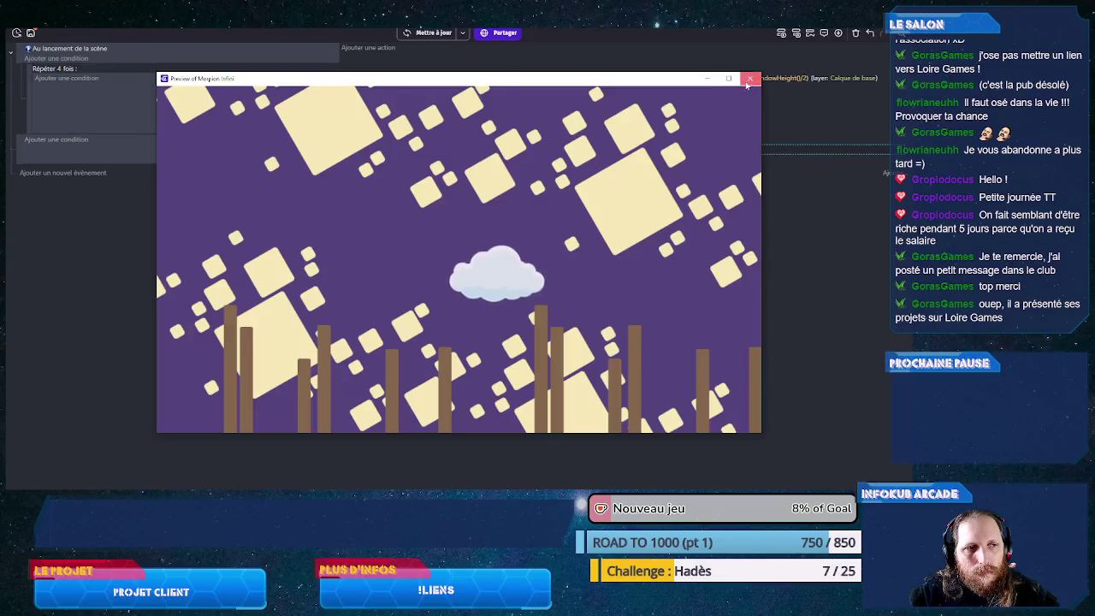
click(745, 78)
- Set the cloud scale pulse factor to 0.03 and preview the scene again
click(640, 151)
click(604, 181)
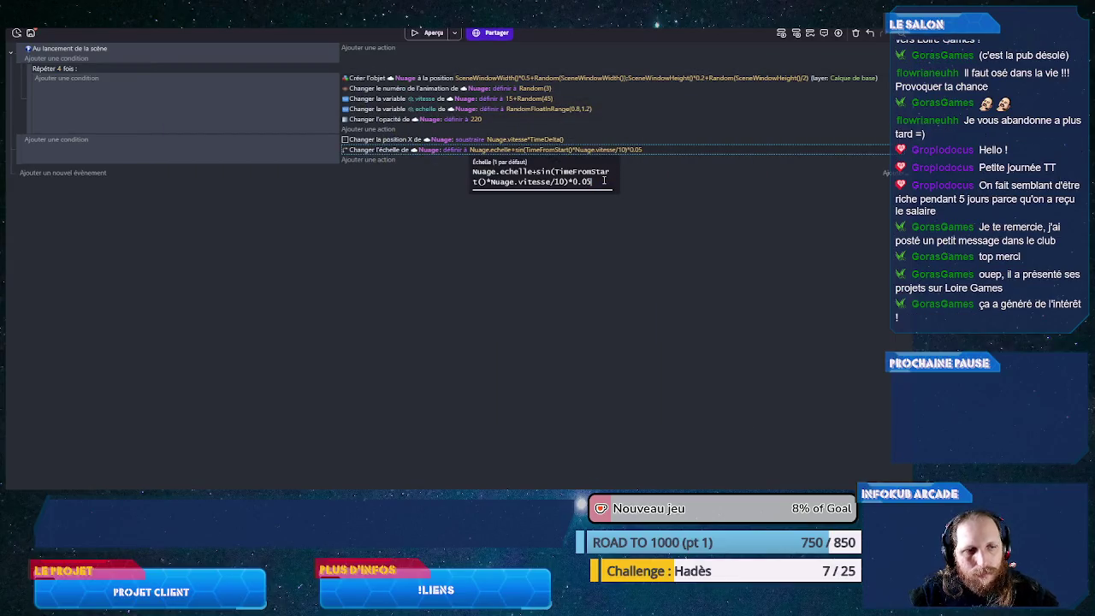
text(3)
click(439, 243)
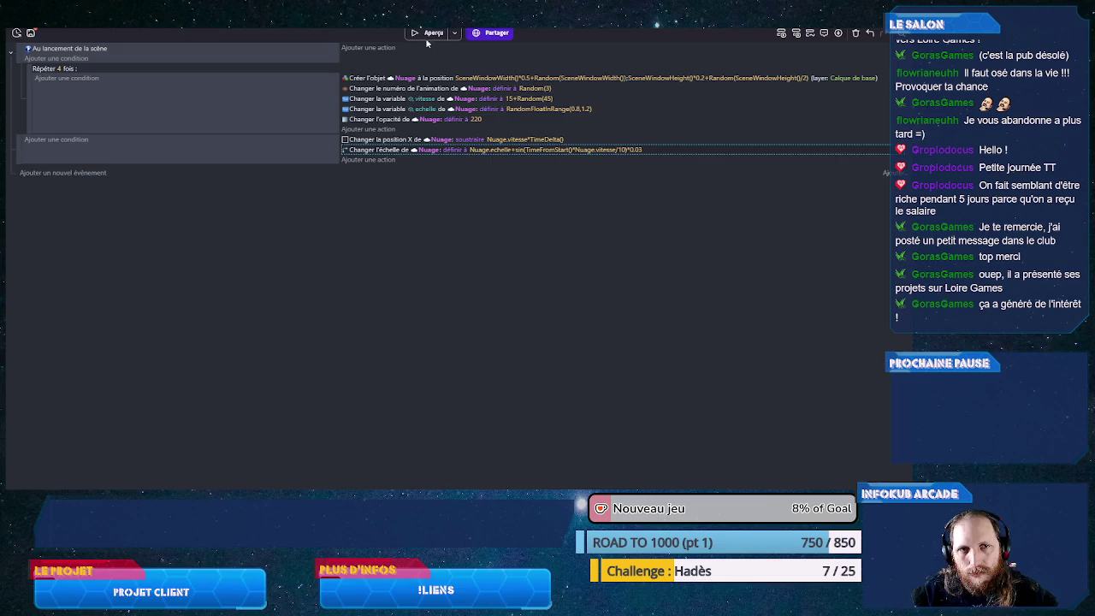
click(426, 34)
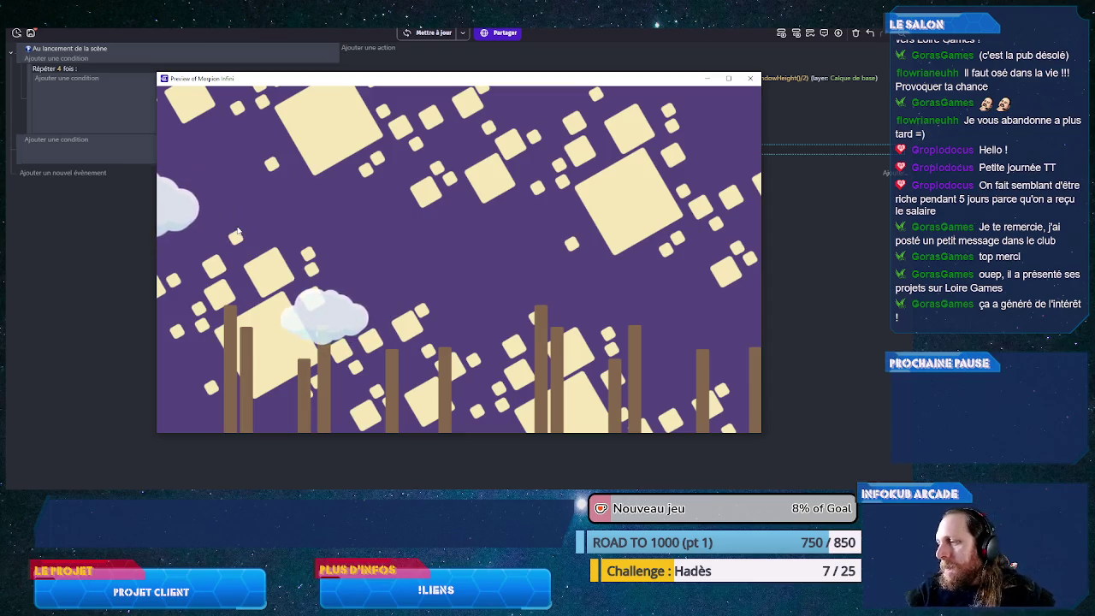
- Close the cloud preview and save the project with Ctrl+S
click(750, 78)
key(ctrl+s)
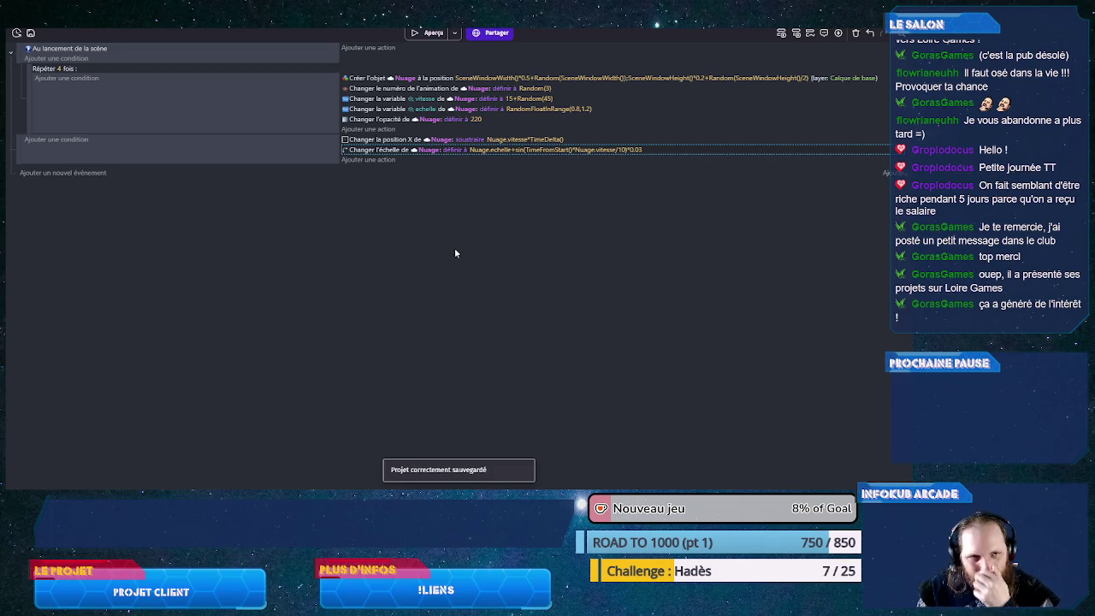
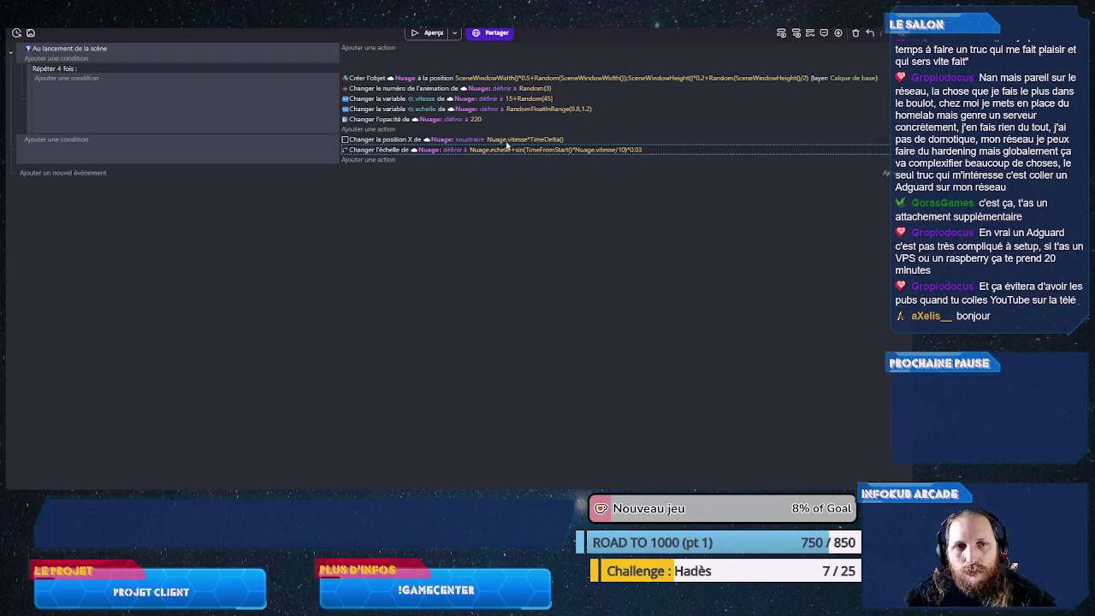
- Preview the game, then add an empty sub-event under the per-frame Nuage cloud event
click(428, 32)
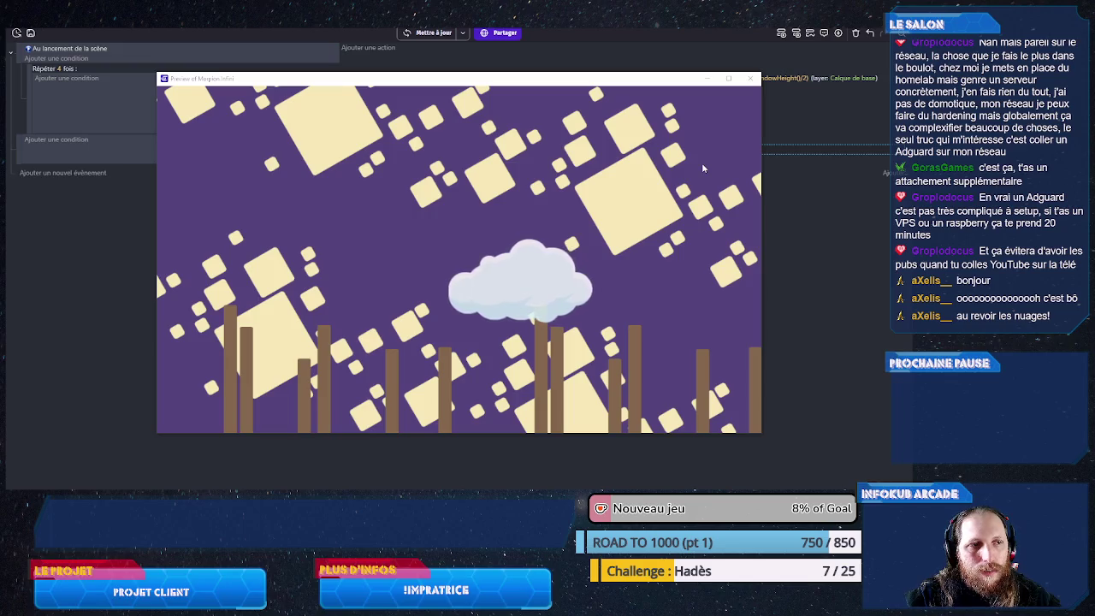
click(750, 78)
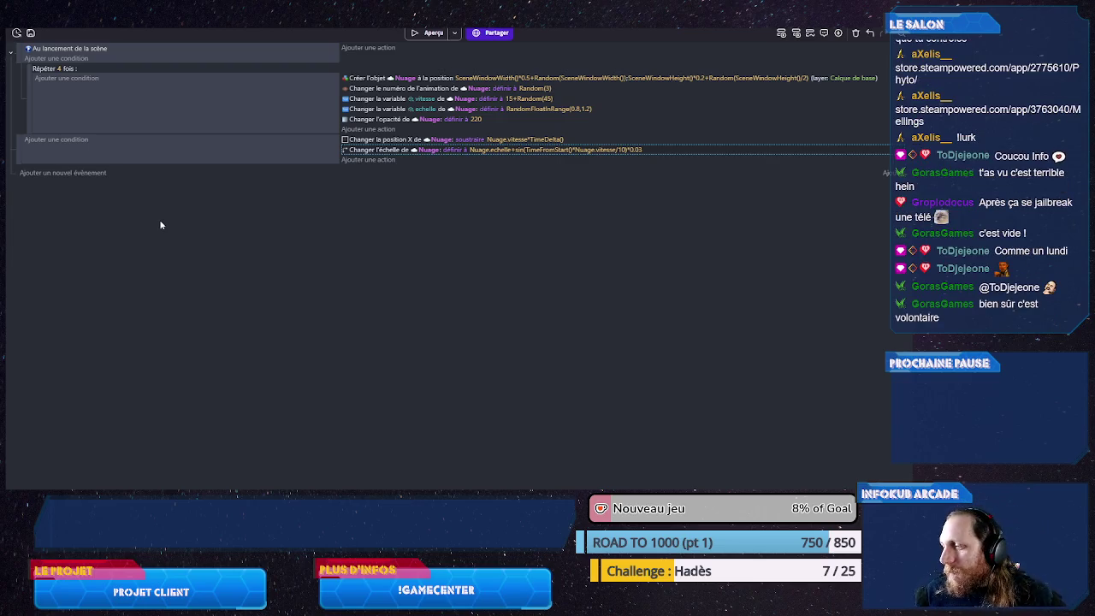
right_click(230, 159)
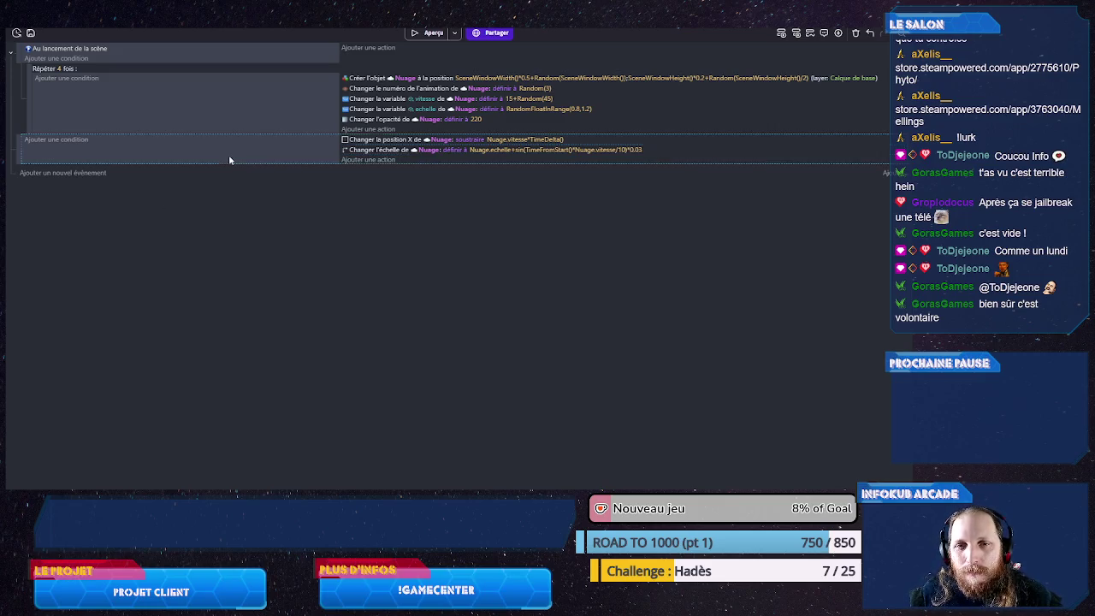
mouse_move(321, 225)
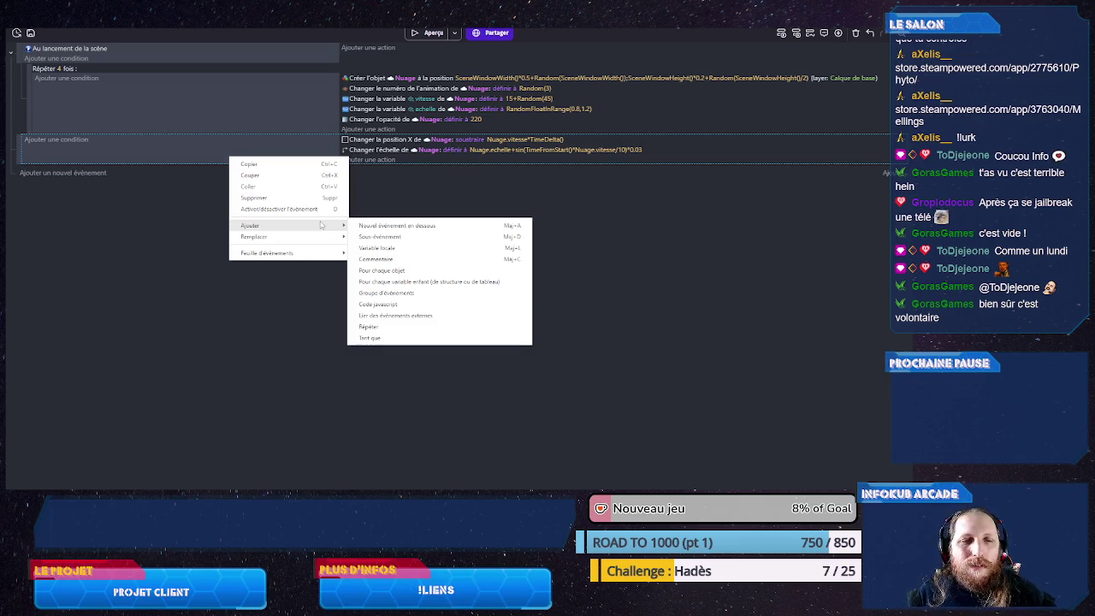
click(379, 237)
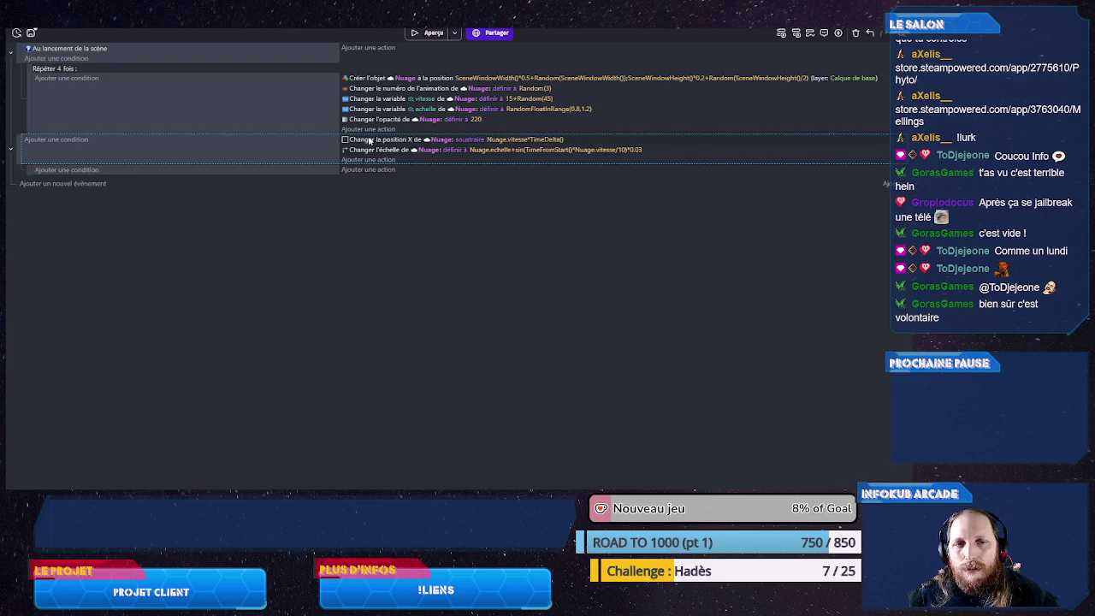
click(82, 173)
click(82, 174)
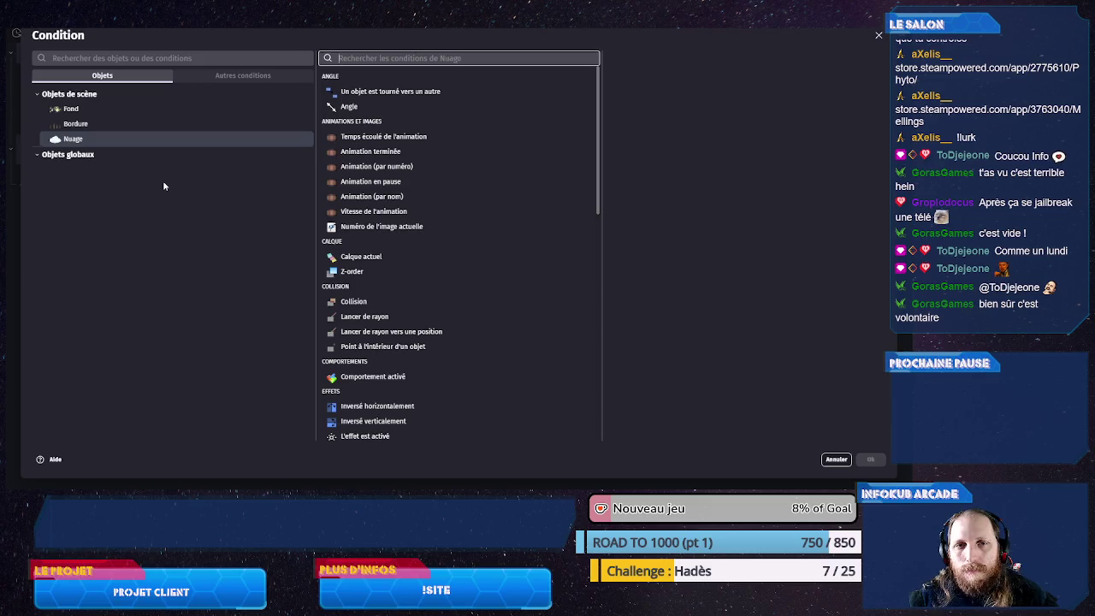
- Give the sub-event the condition Nuage Position X < -200
text(x)
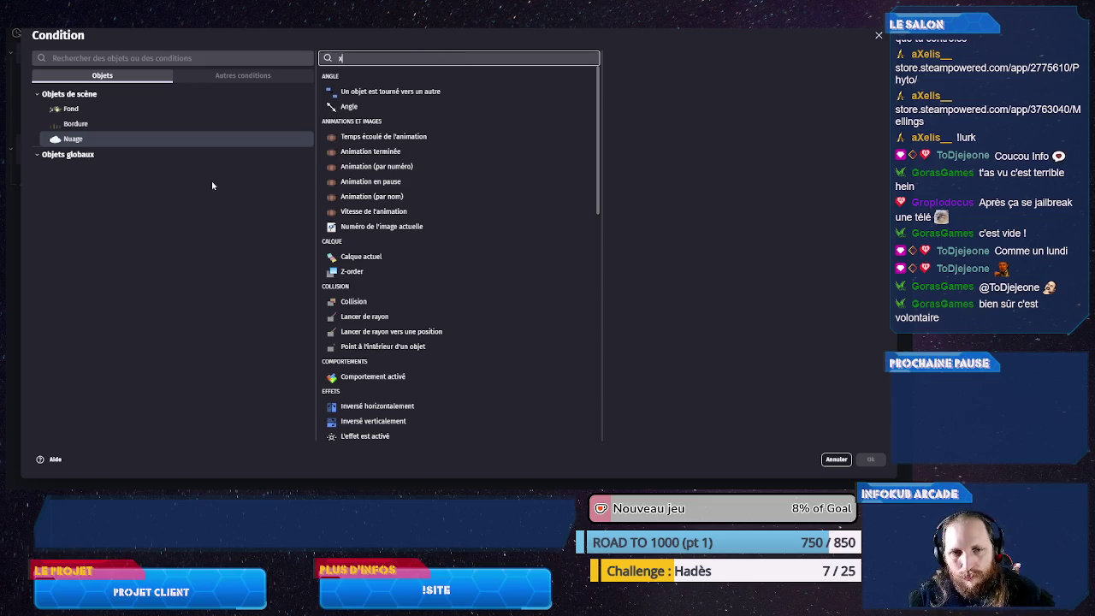
click(398, 107)
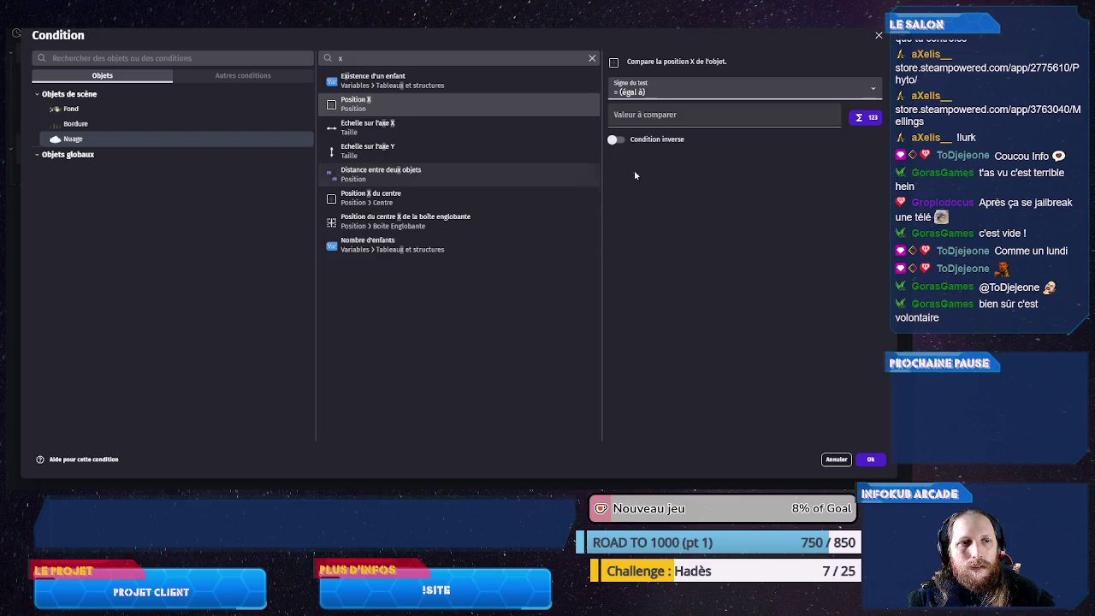
click(650, 92)
click(637, 112)
click(637, 115)
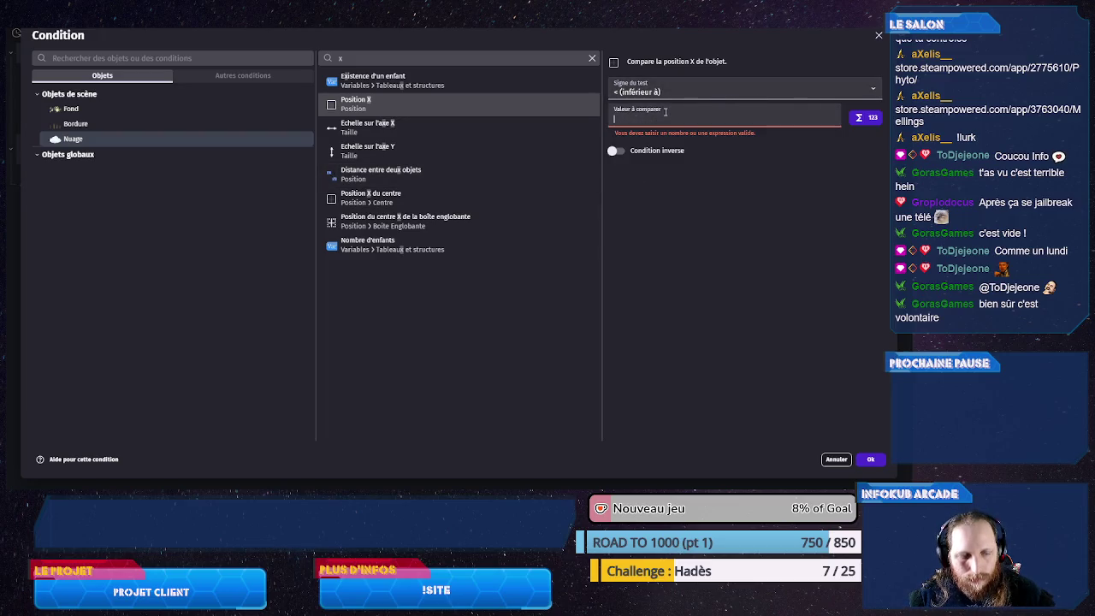
text(-)
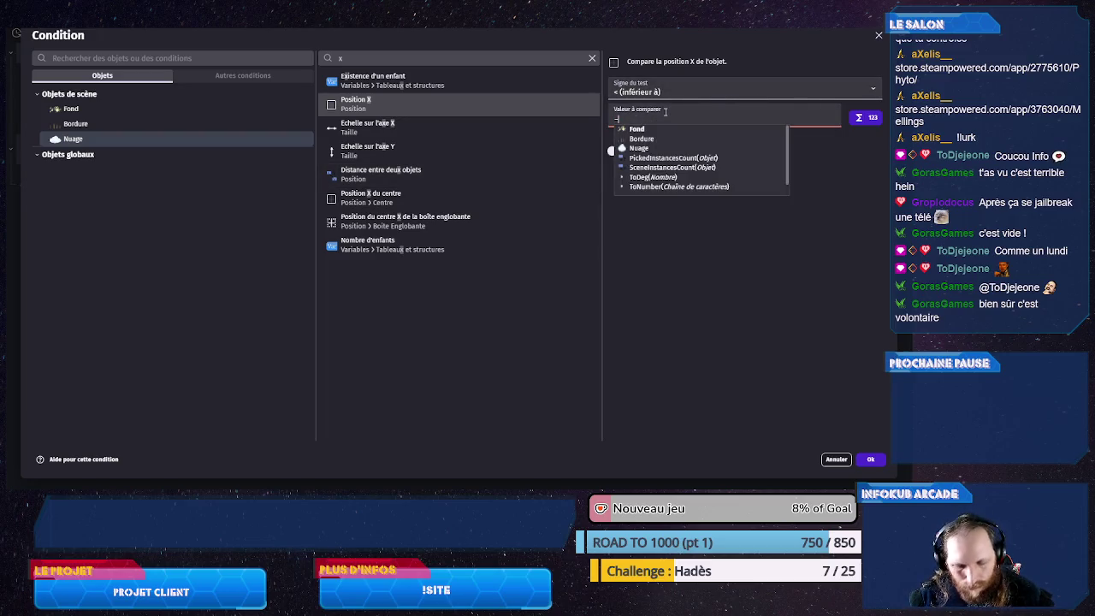
text(200)
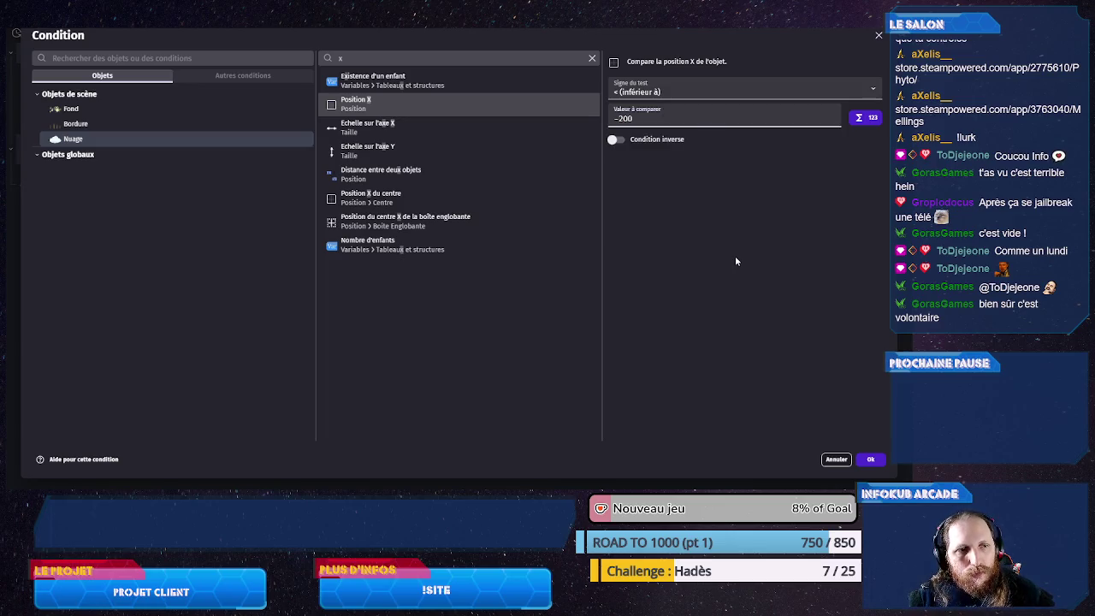
click(869, 458)
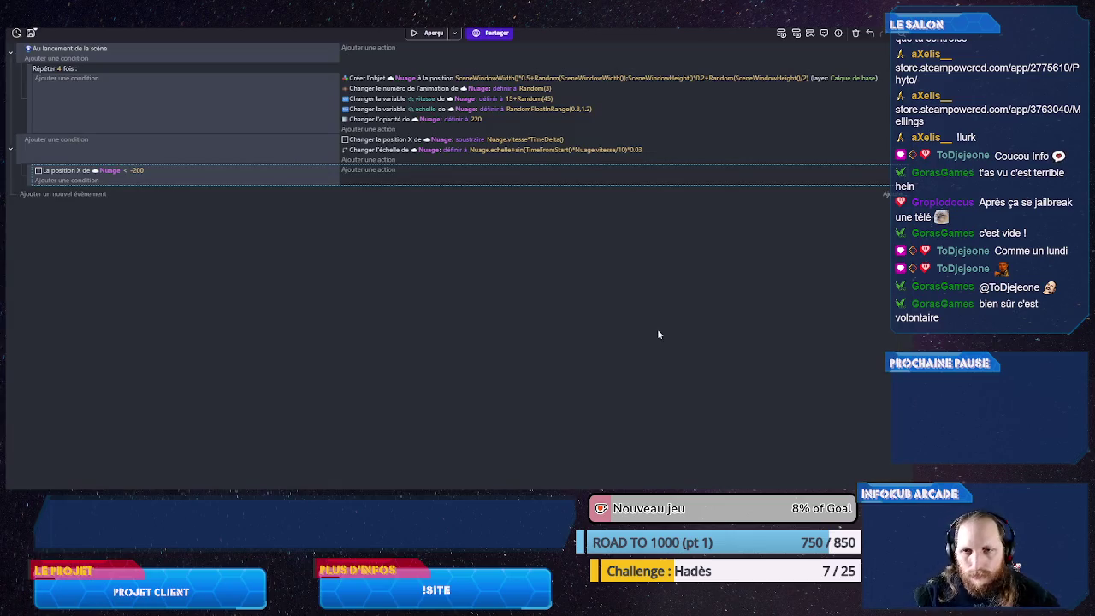
click(384, 173)
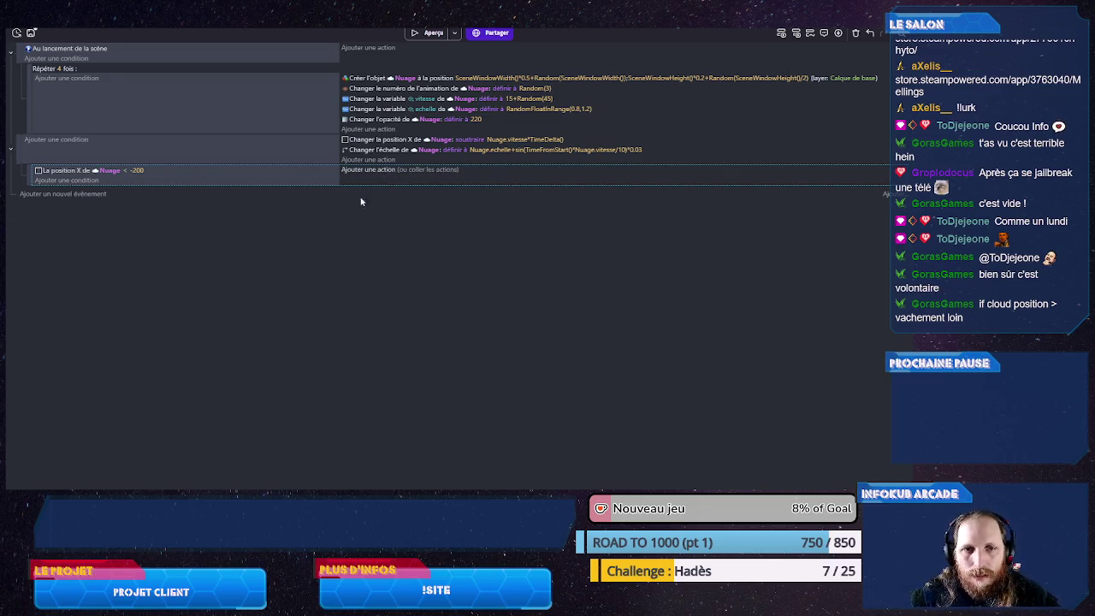
- Add the Supprimer l'objet action on Nuage to the sub-event
click(208, 140)
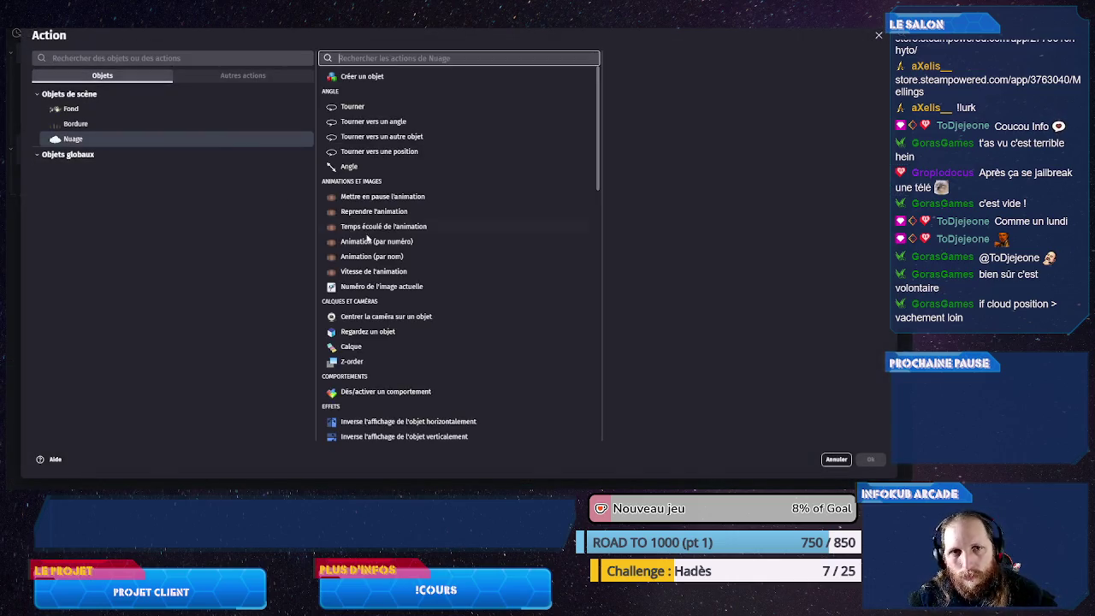
text(sup)
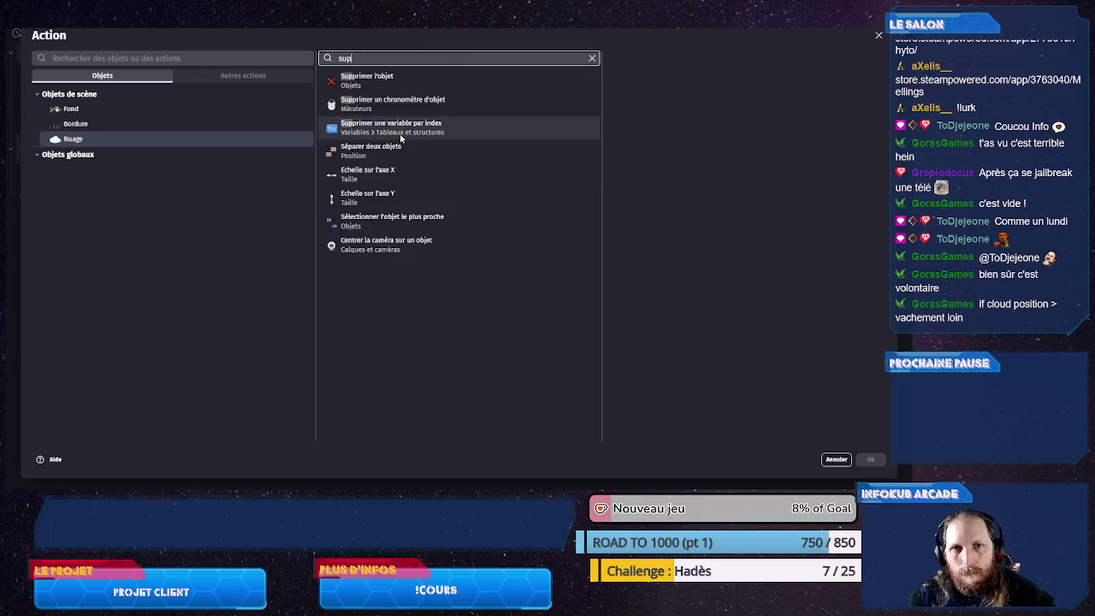
click(431, 82)
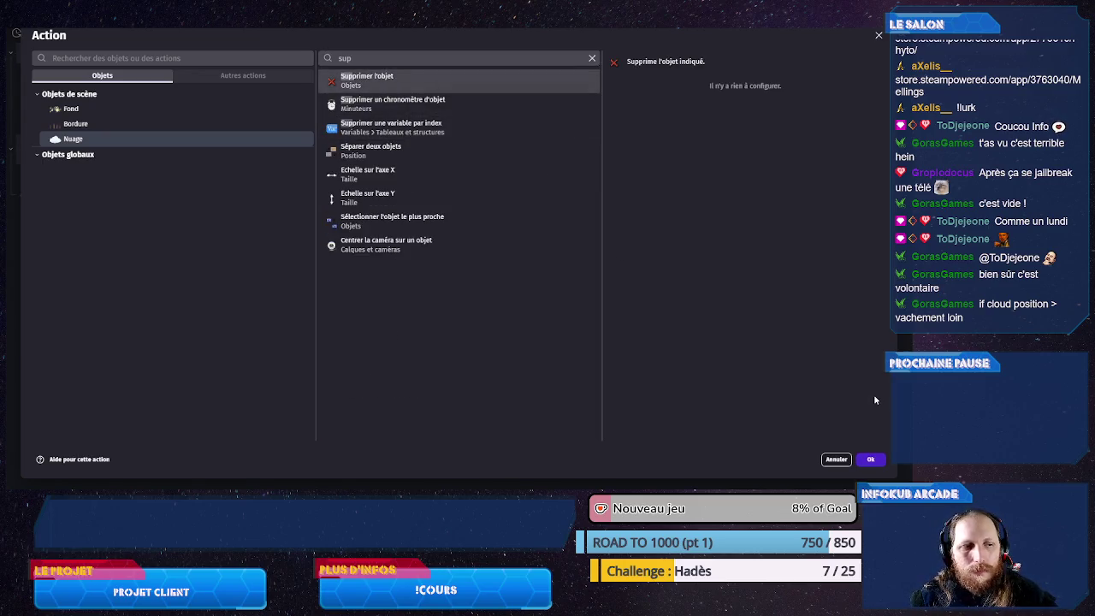
click(870, 460)
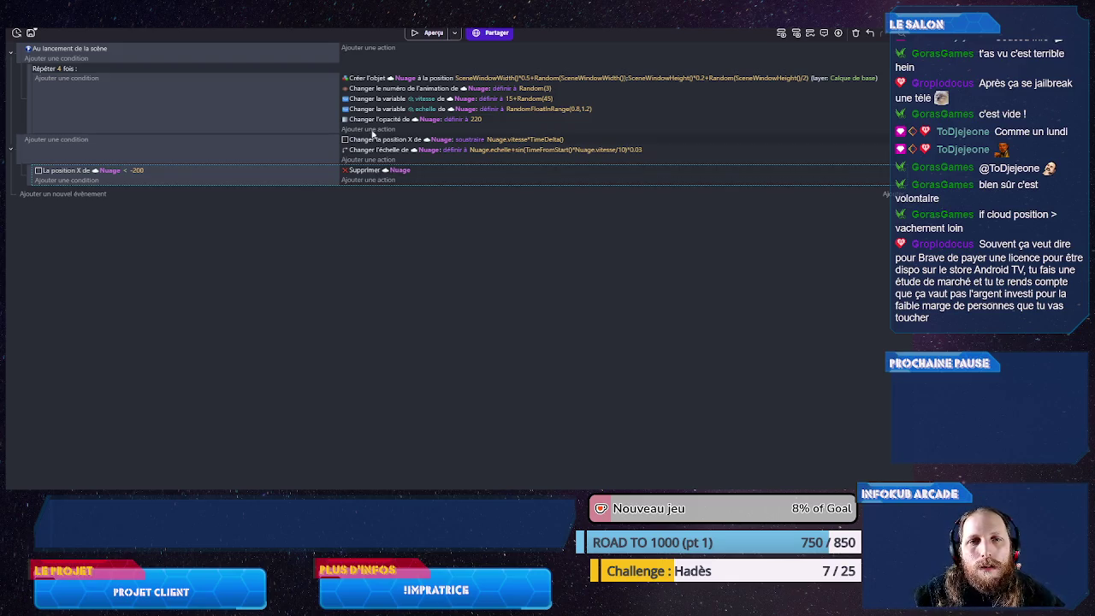
- Copy the five Nuage creation actions below Supprimer Nuage and preview the game
click(374, 79)
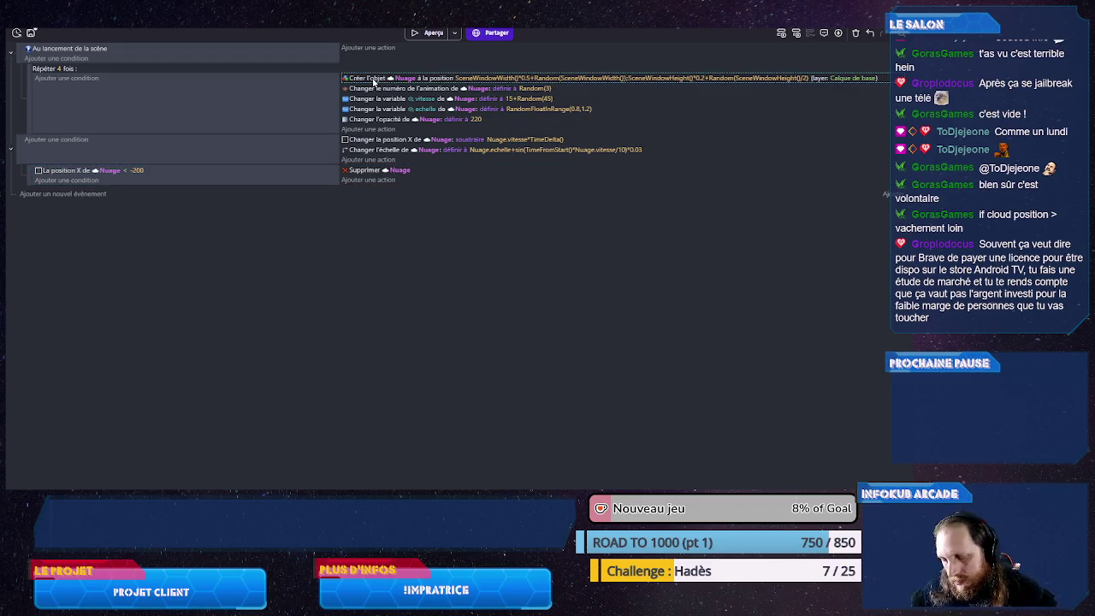
mouse_move(374, 79)
mouse_down()
mouse_move(375, 122)
mouse_move(378, 80)
mouse_move(350, 77)
mouse_up()
click(353, 81)
ctrl+click(354, 109)
ctrl+click(354, 119)
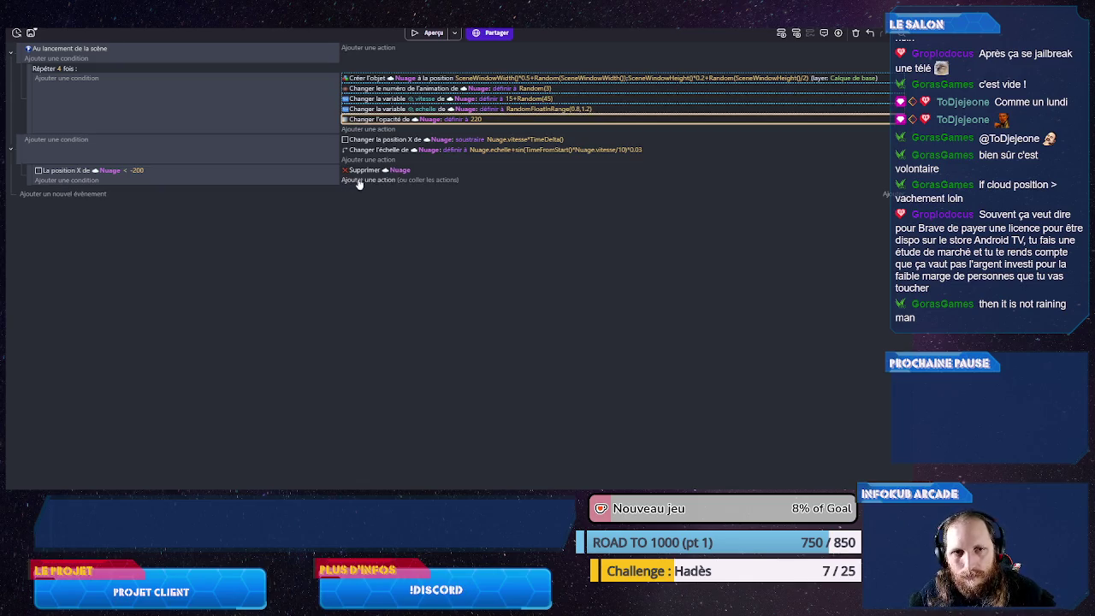
click(398, 181)
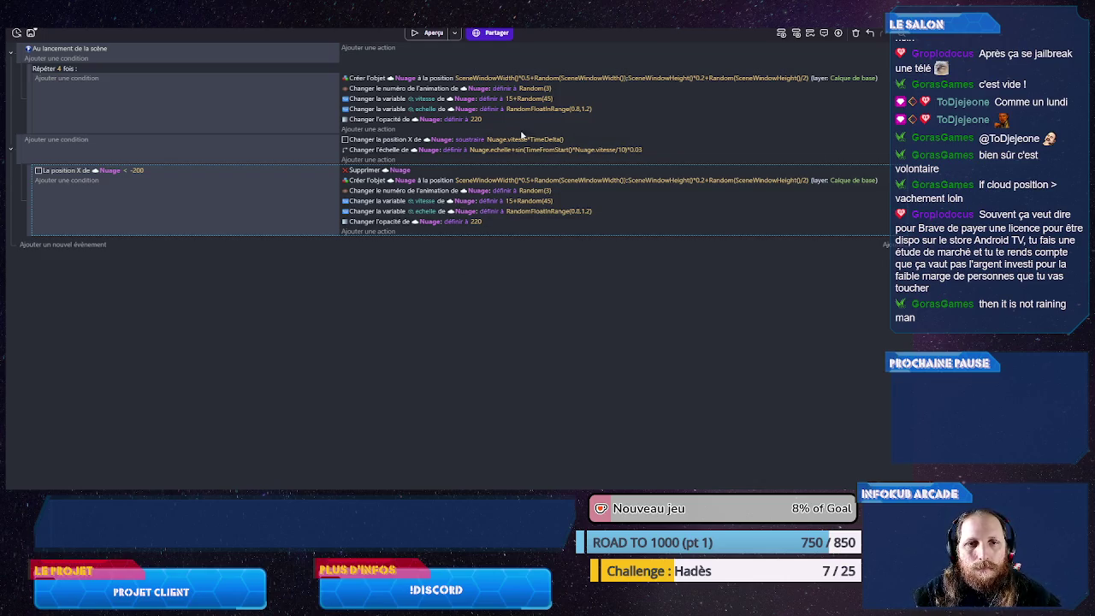
click(428, 33)
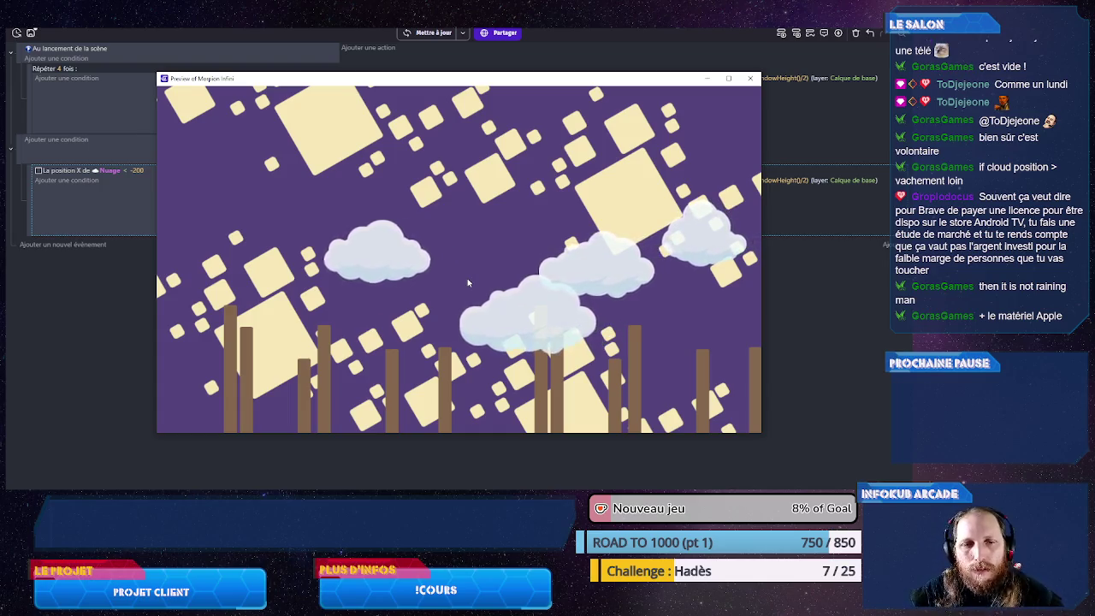
click(750, 79)
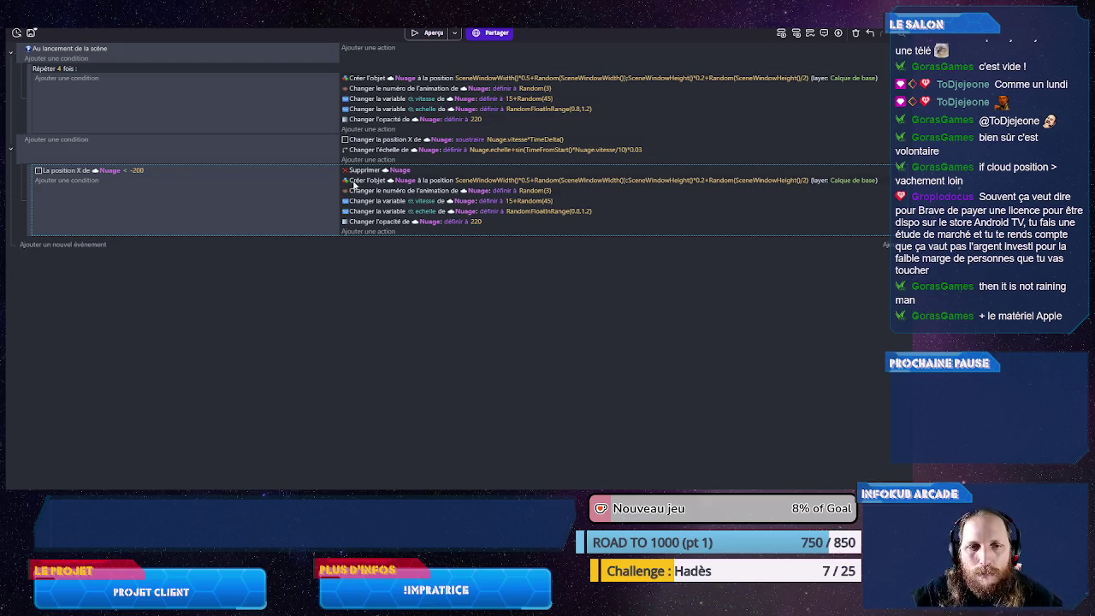
double_click(357, 182)
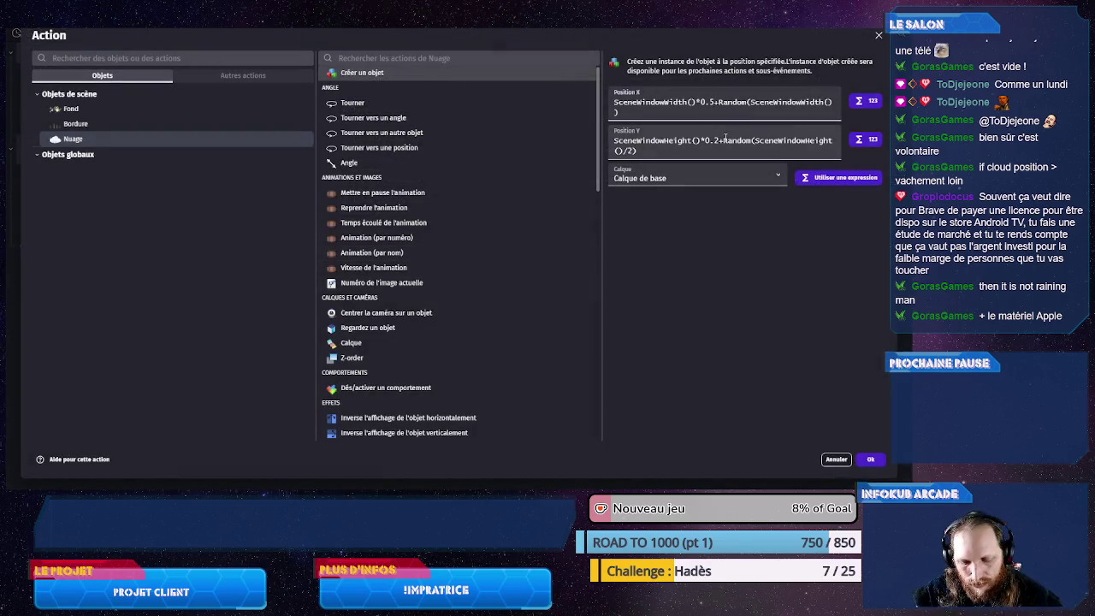
- Change the respawn Nuage X position to SceneWindowWidth()+Random(300)+10 and confirm
key(BackSpace)
key(BackSpace)
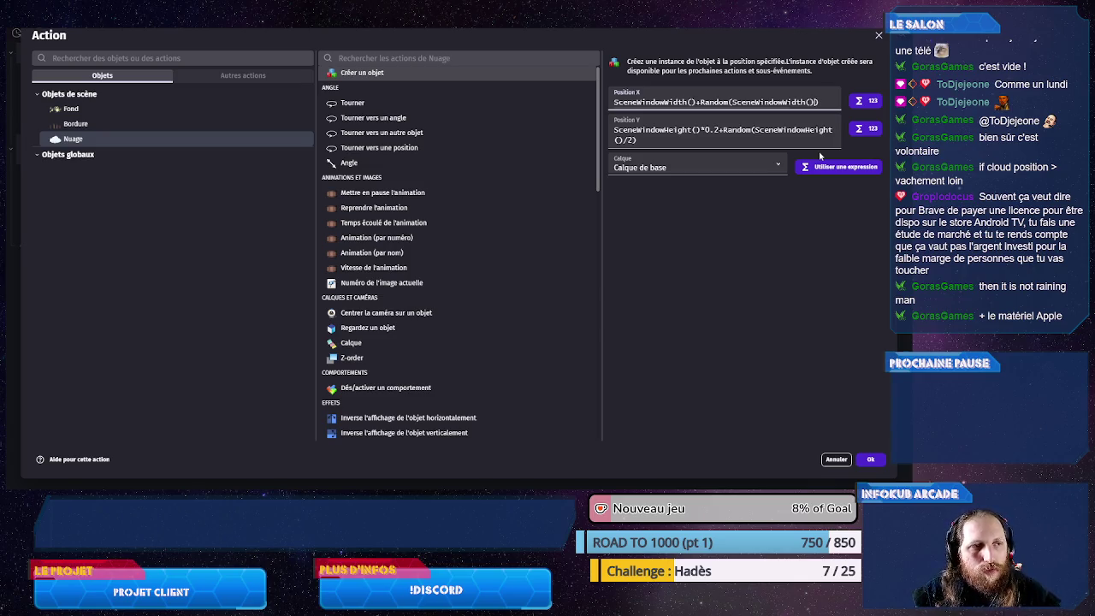
key(BackSpace)
key(BackSpace)
text())
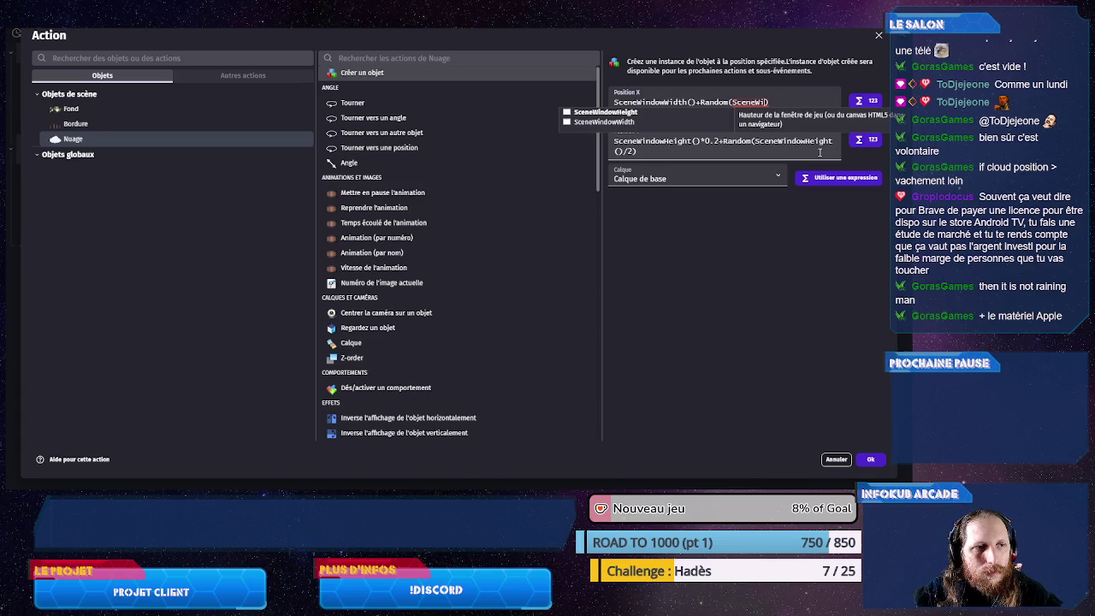
key(BackSpace)
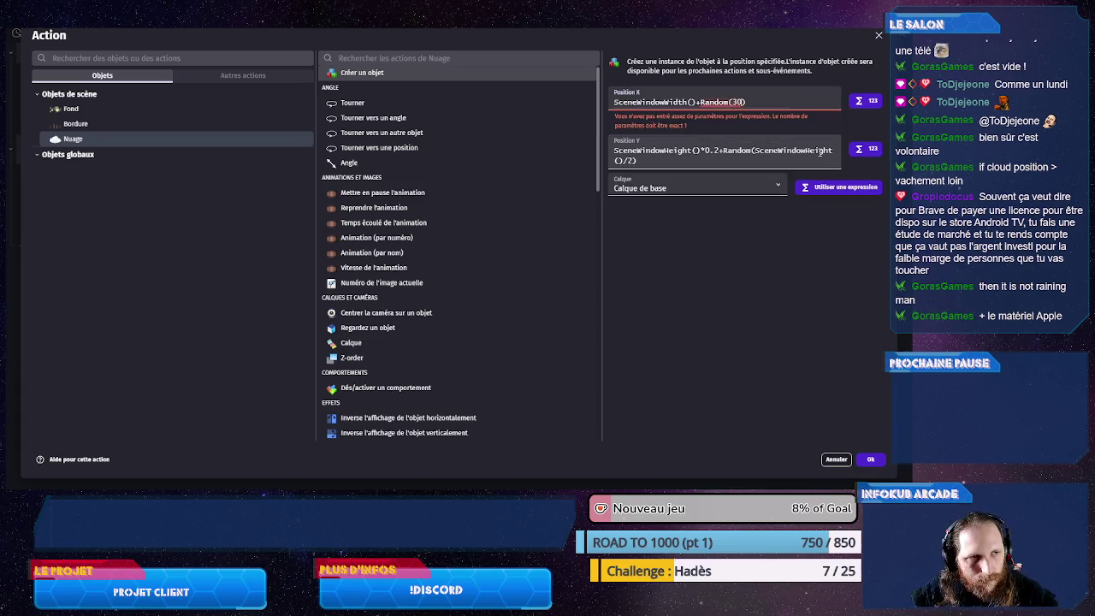
text(0)
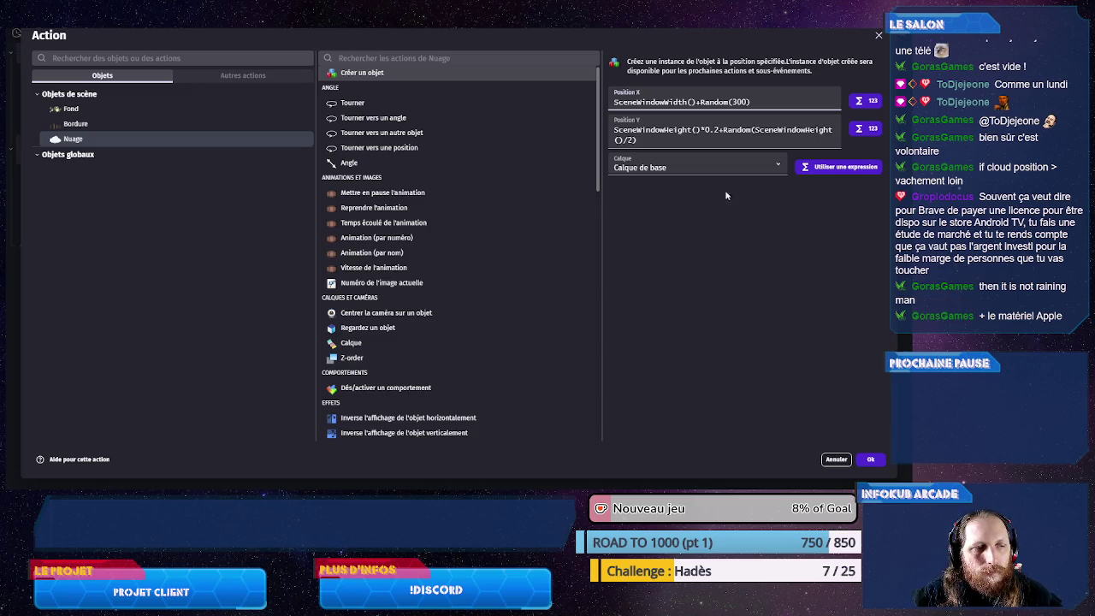
click(774, 100)
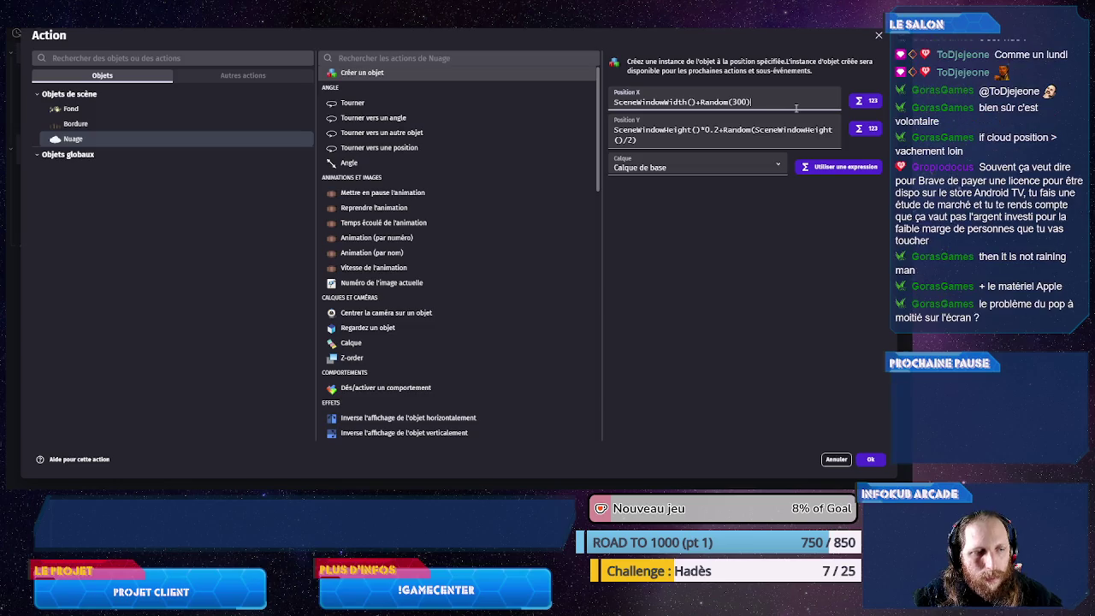
text(+10)
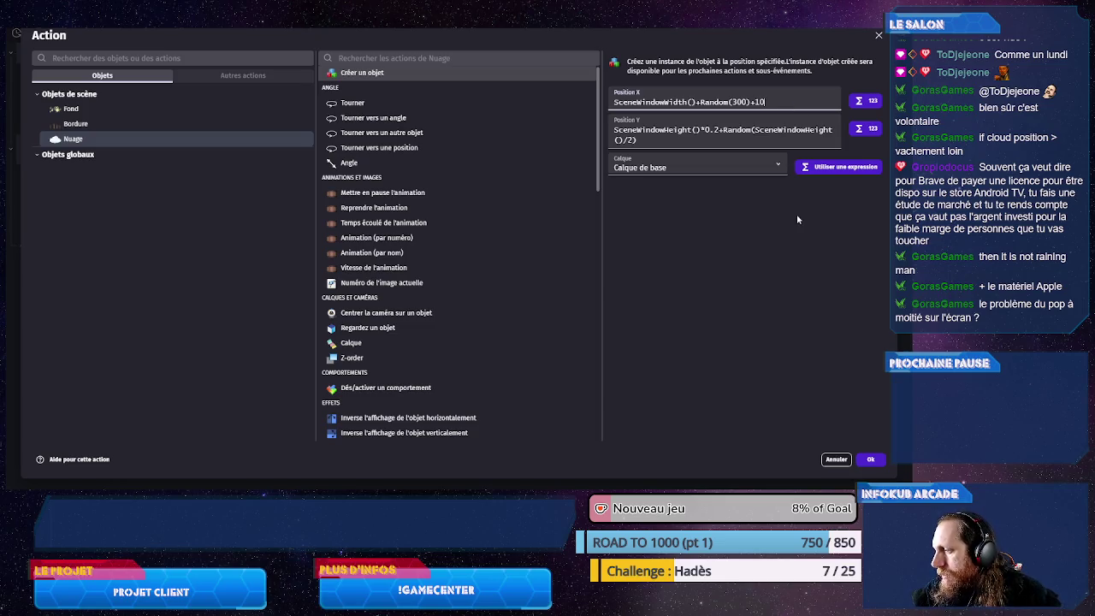
click(868, 459)
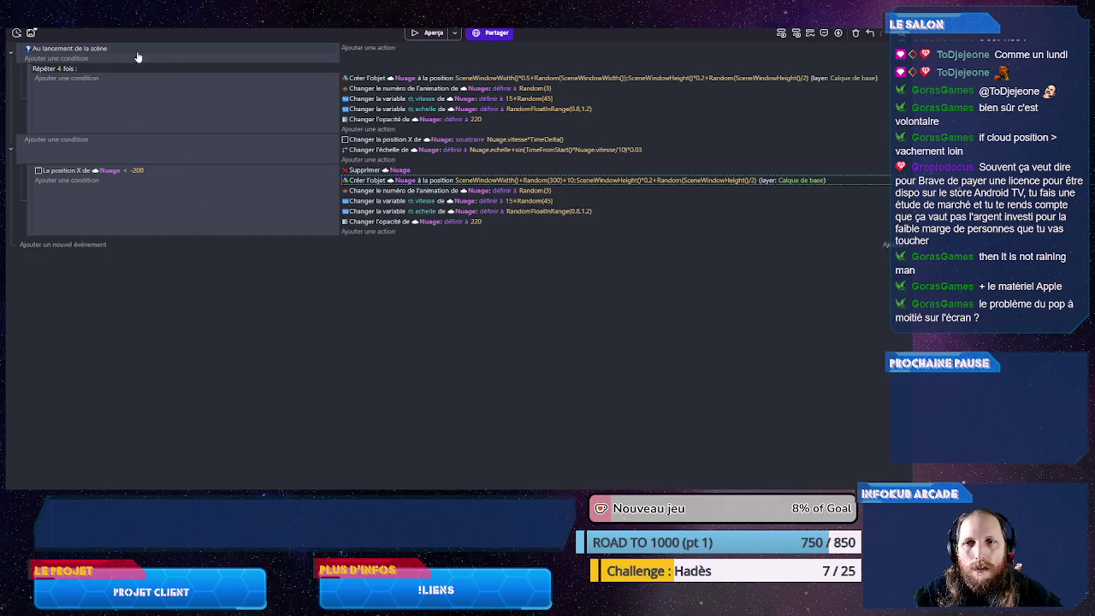
click(428, 32)
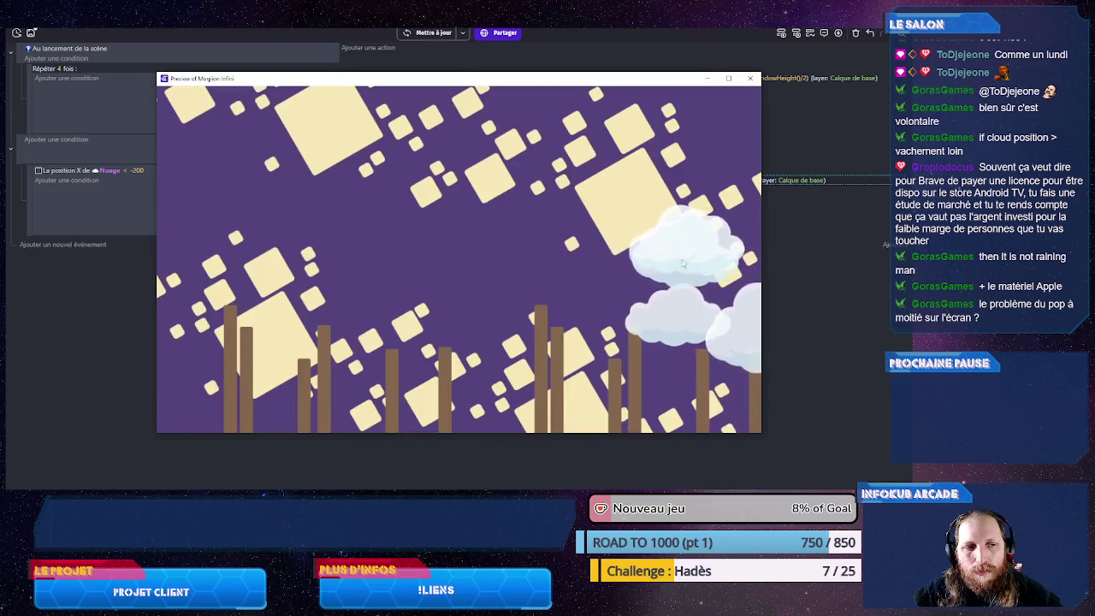
click(749, 78)
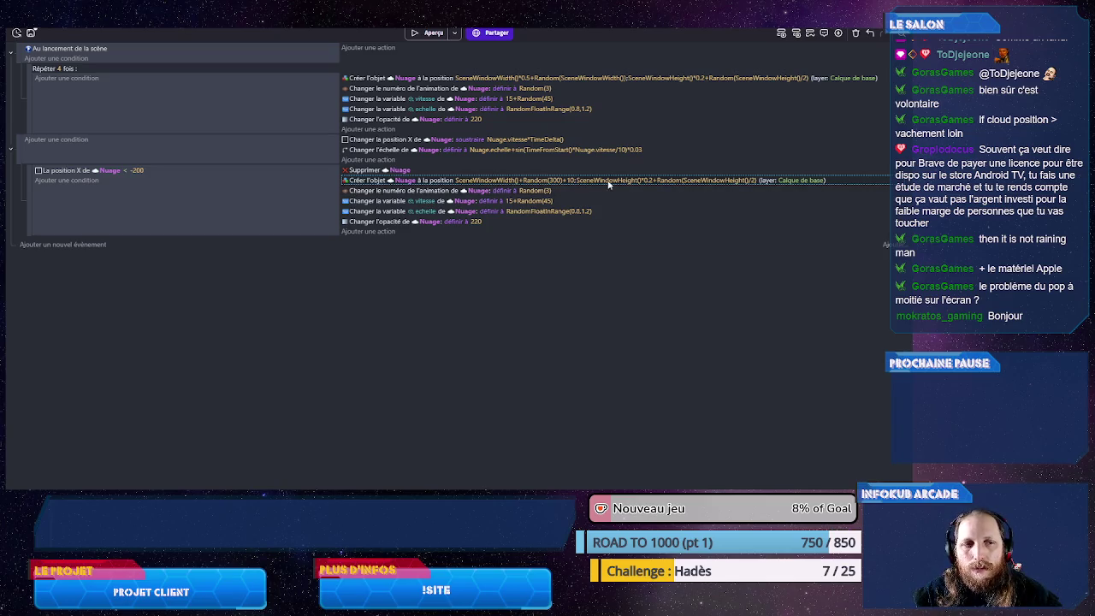
double_click(374, 183)
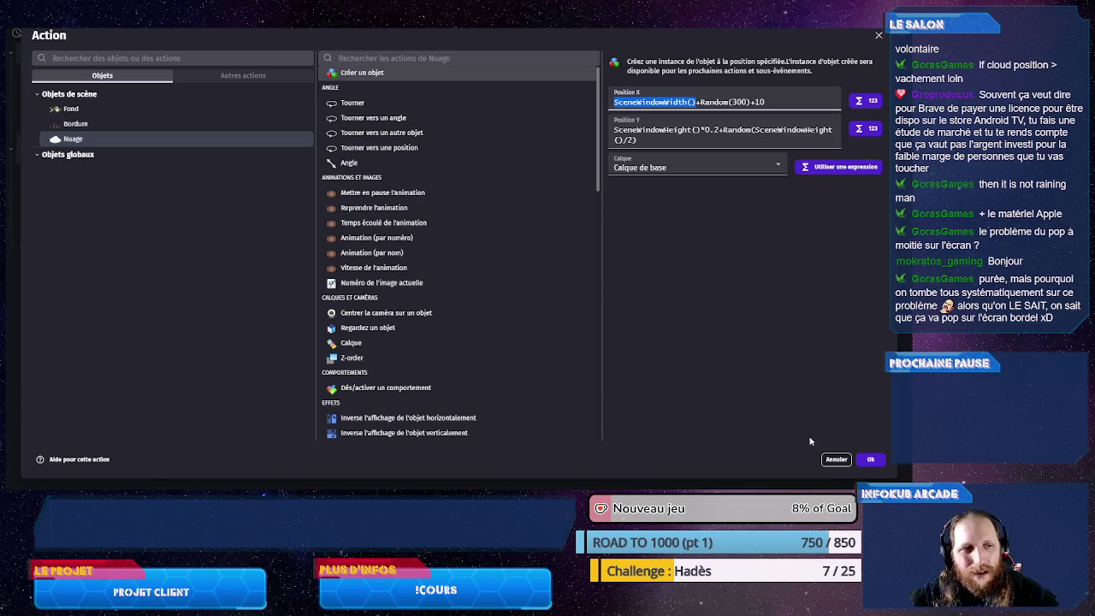
- Close the Create Nuage action dialog without changing anything
click(836, 459)
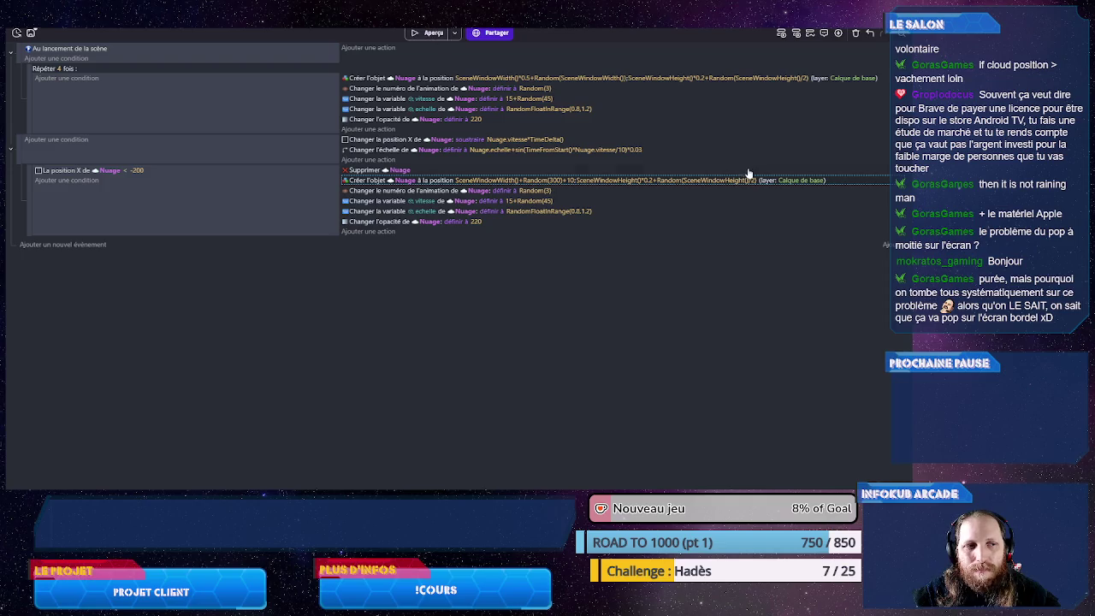
- Run a game preview to watch the clouds drift, then close it
click(423, 36)
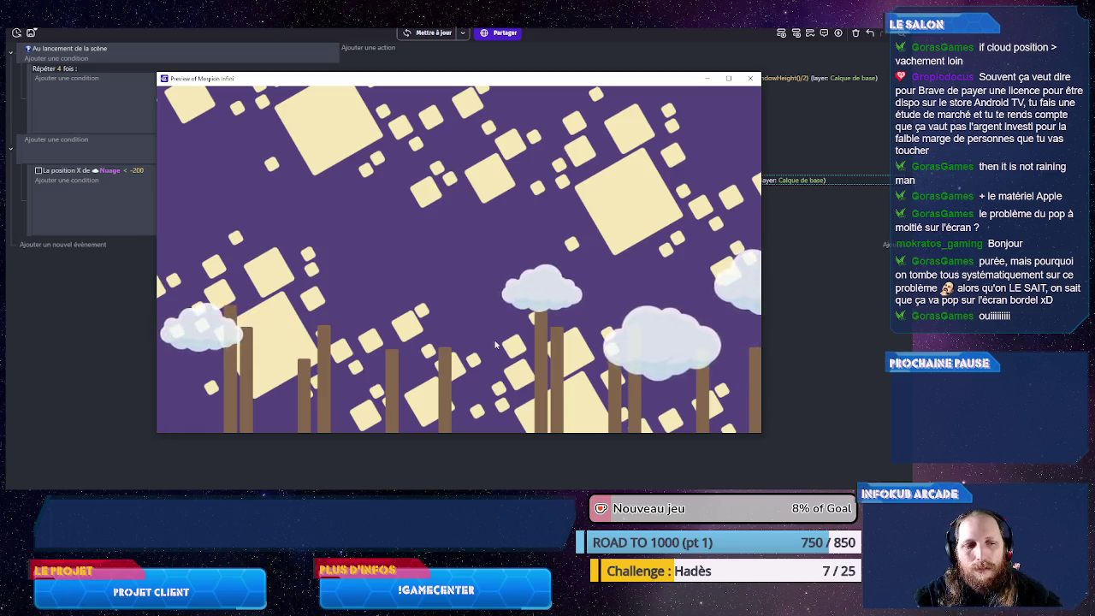
click(750, 77)
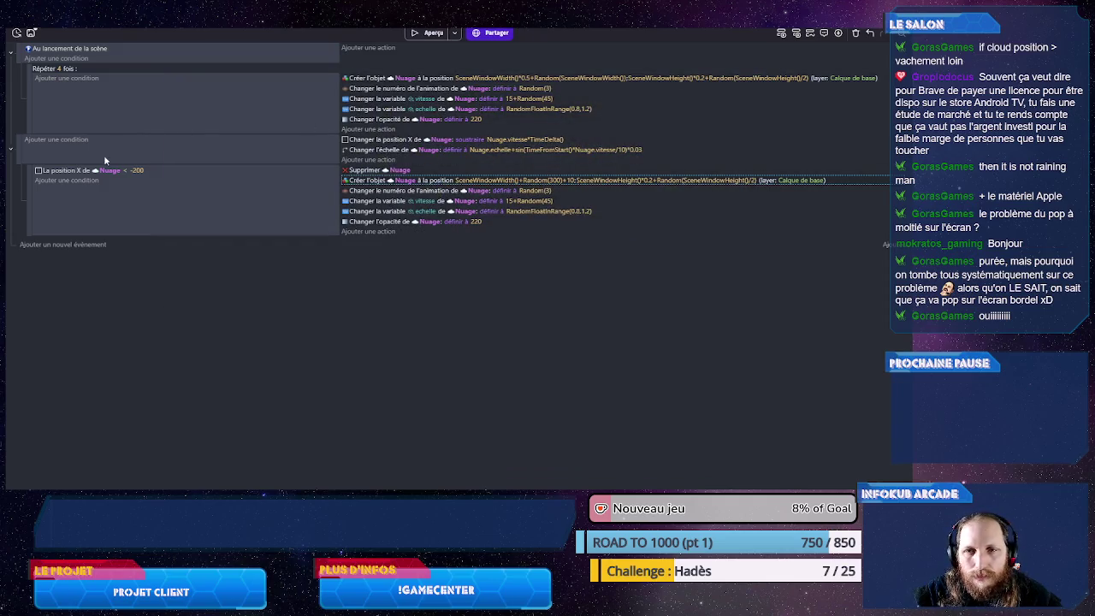
- Raise the cloud deletion threshold to X < -300, save, and return to the scene editor
click(137, 170)
text(300)
click(164, 344)
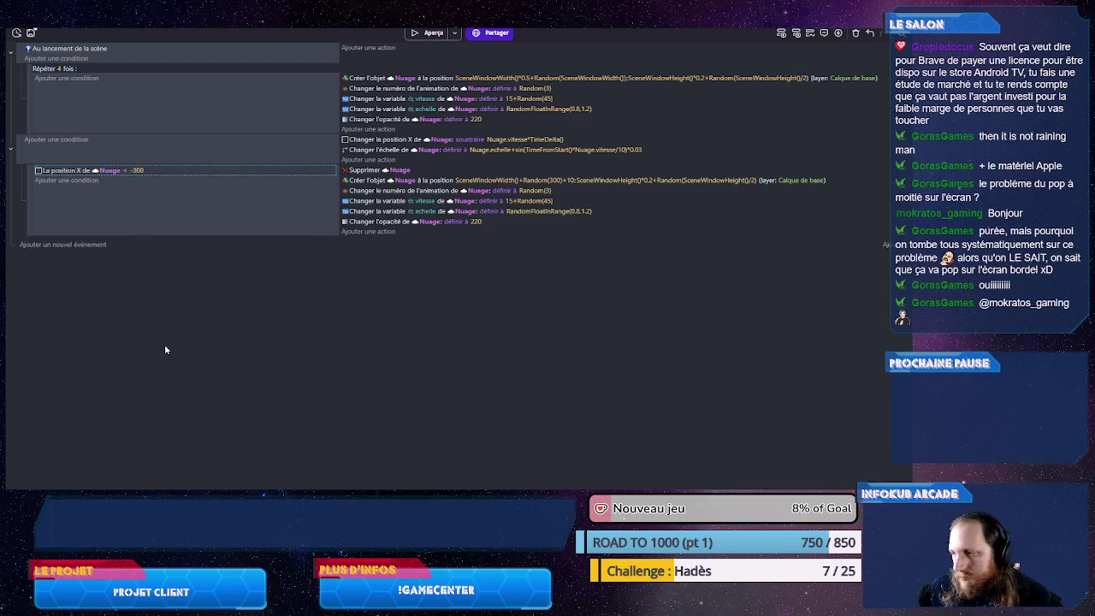
key(ctrl+s)
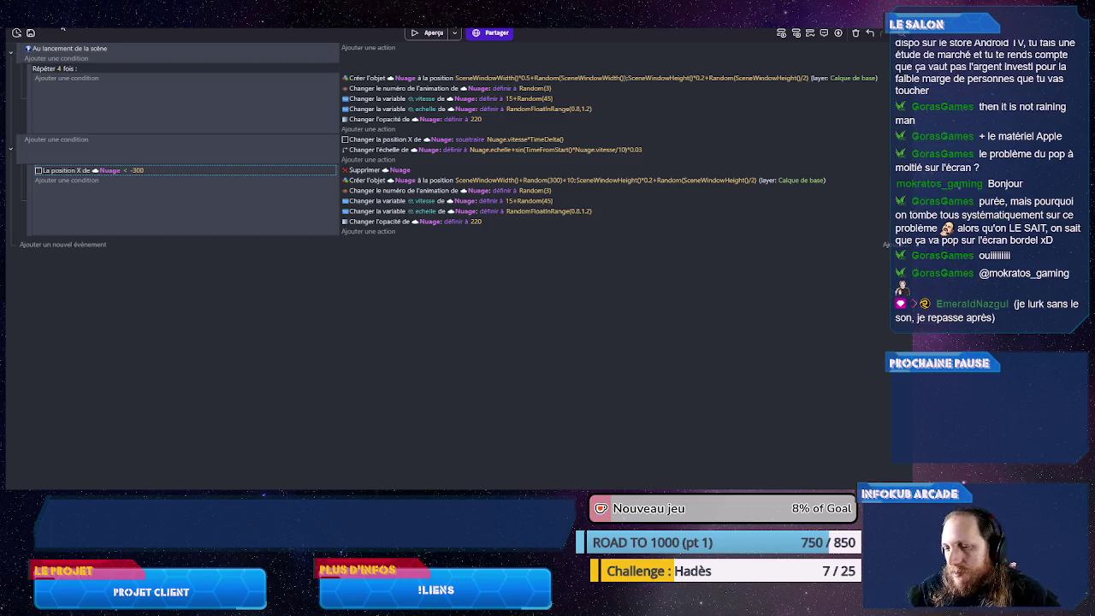
key(ctrl+Tab)
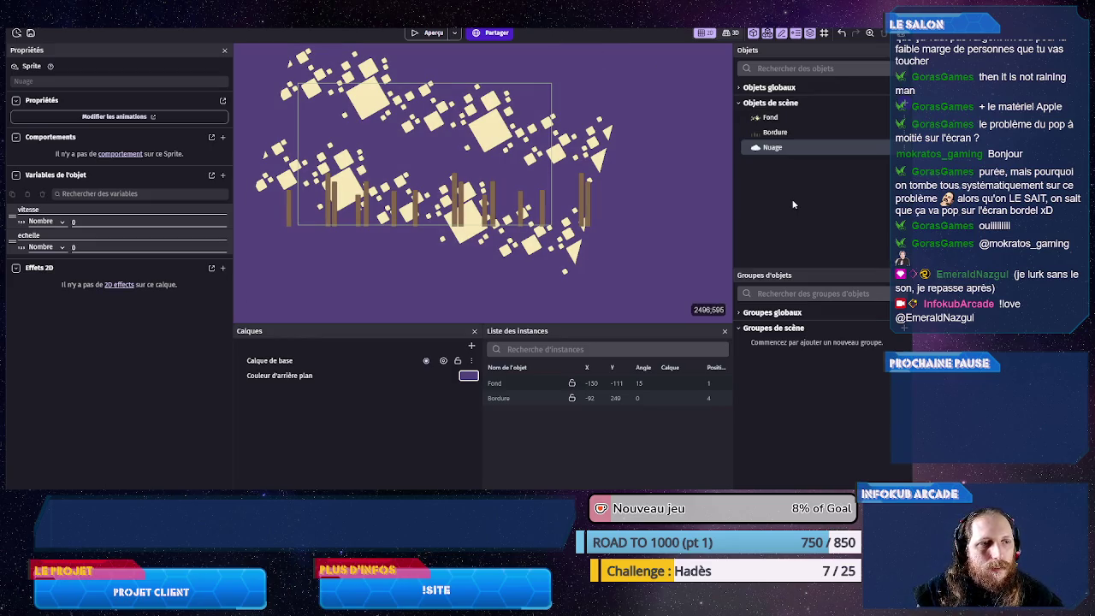
key(ctrl+s)
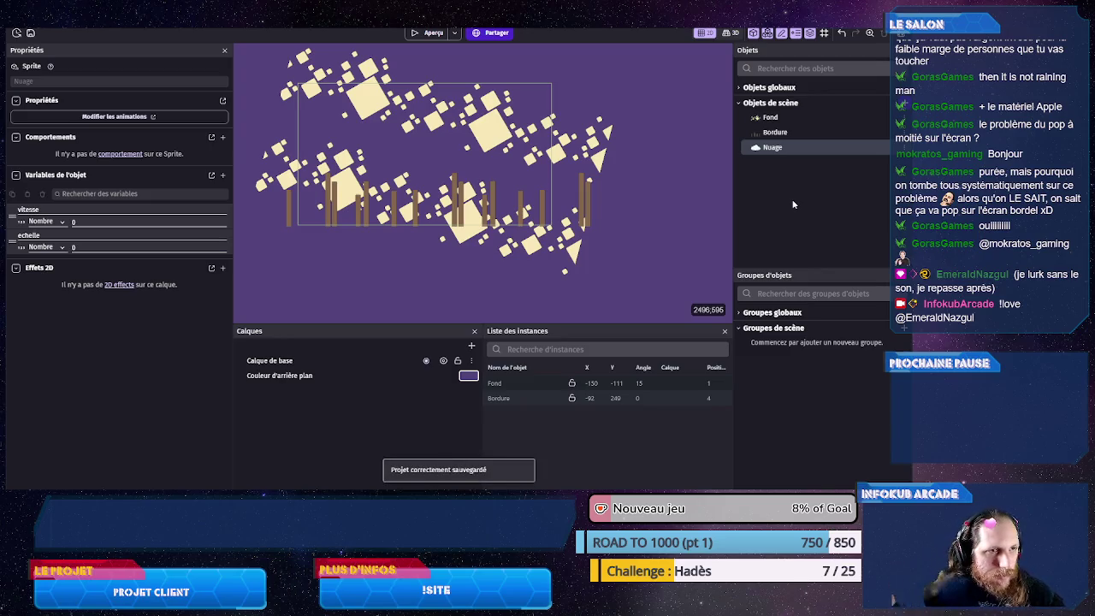
- Create a Sprite panneau (9-patch) object named Case and begin picking its image file
click(873, 121)
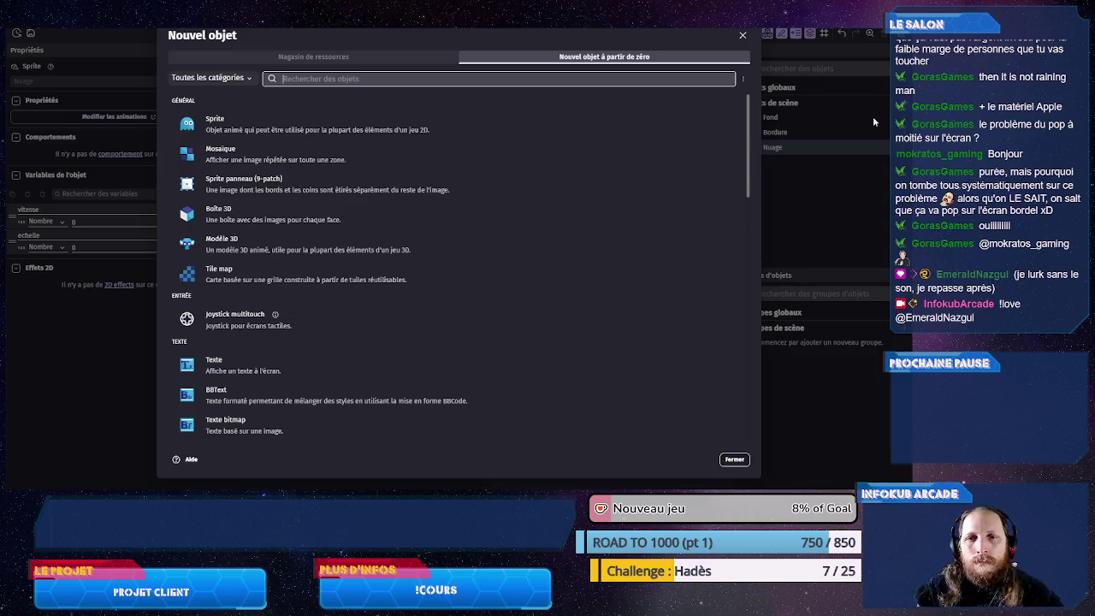
click(268, 186)
double_click(263, 85)
text(Case)
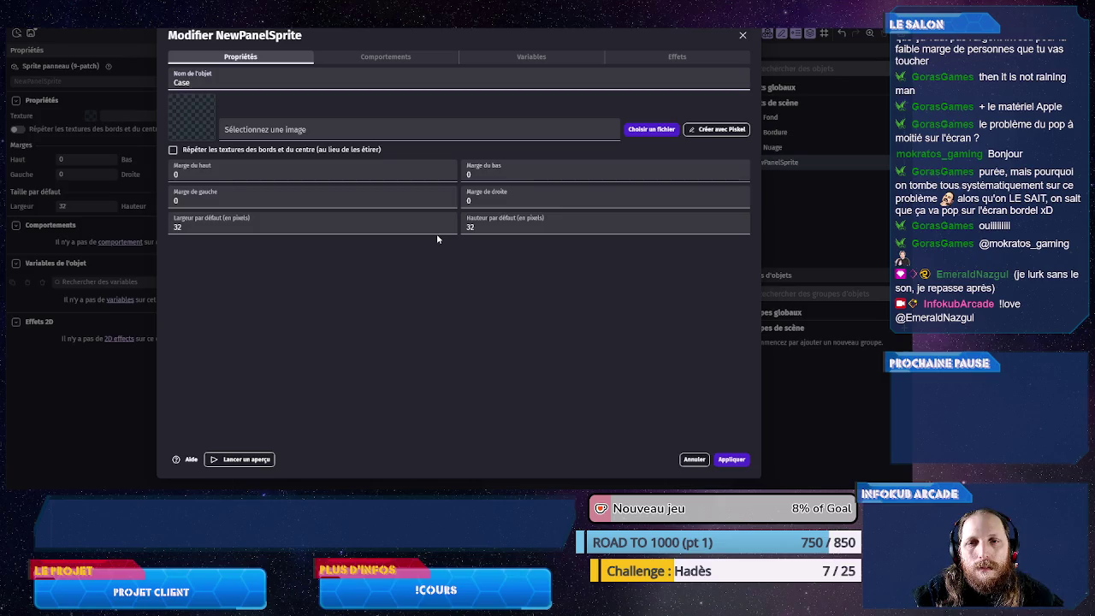
click(607, 130)
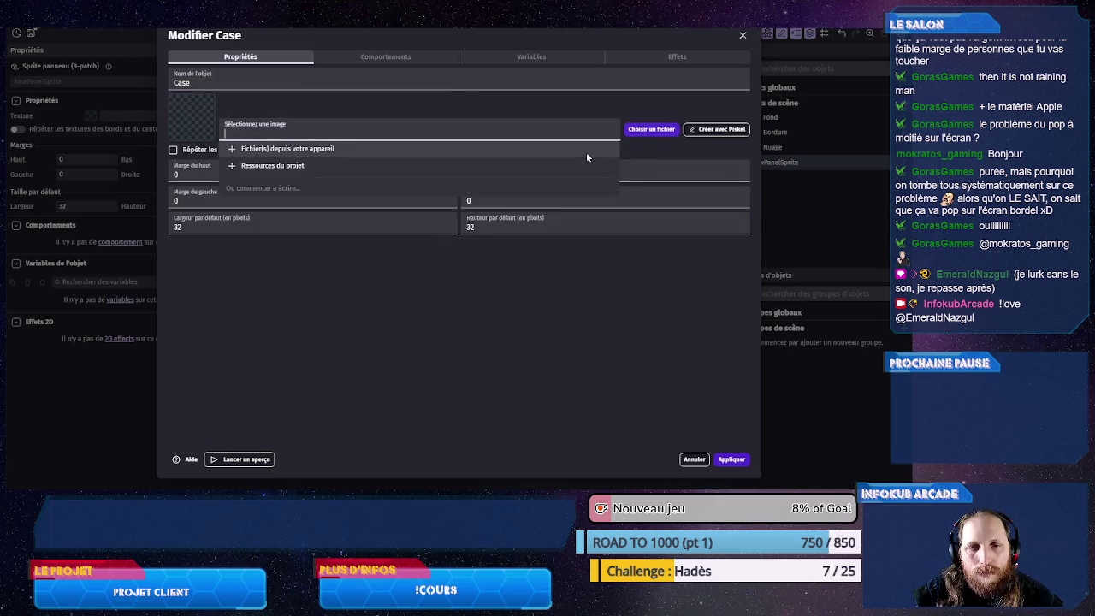
click(469, 150)
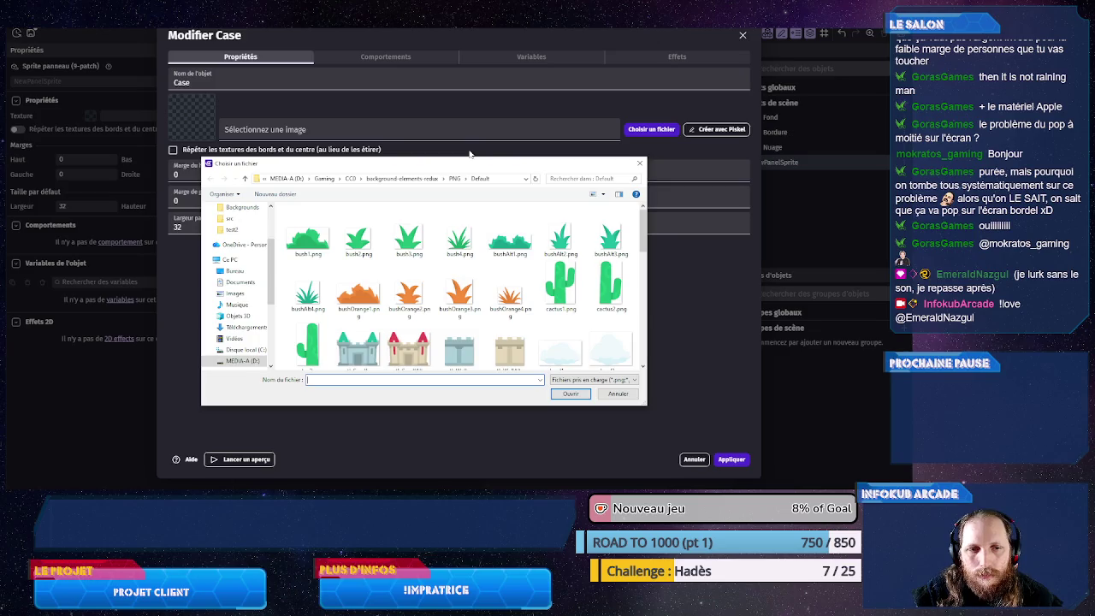
- Browse the kenney_ui-pack-rpg-expansion PNG folder in CC0 assets, then go back to CC0
click(350, 178)
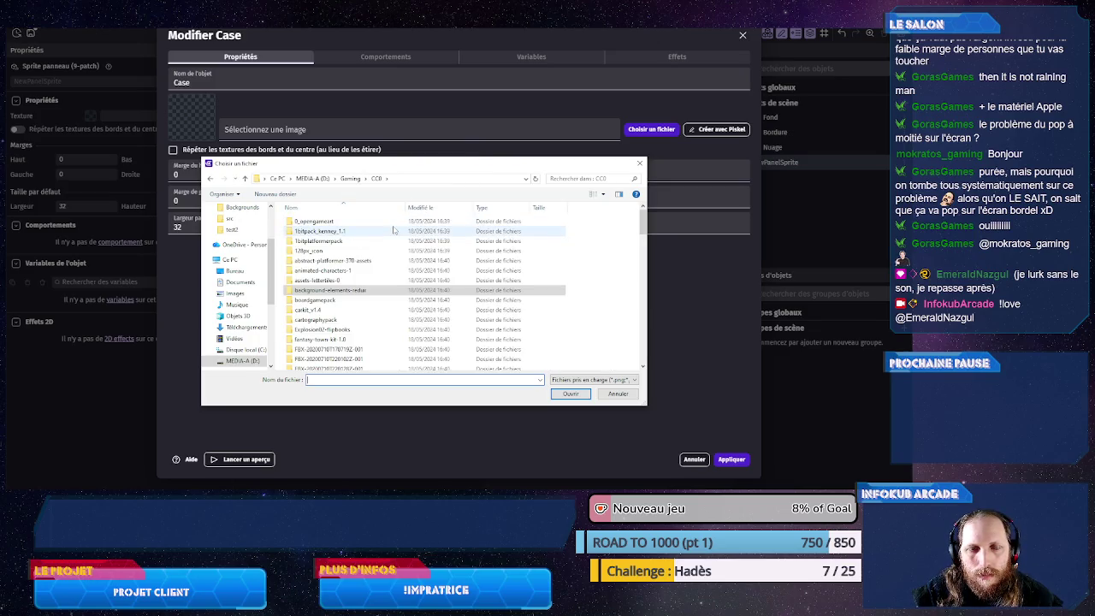
scroll(385, 343, down, 10)
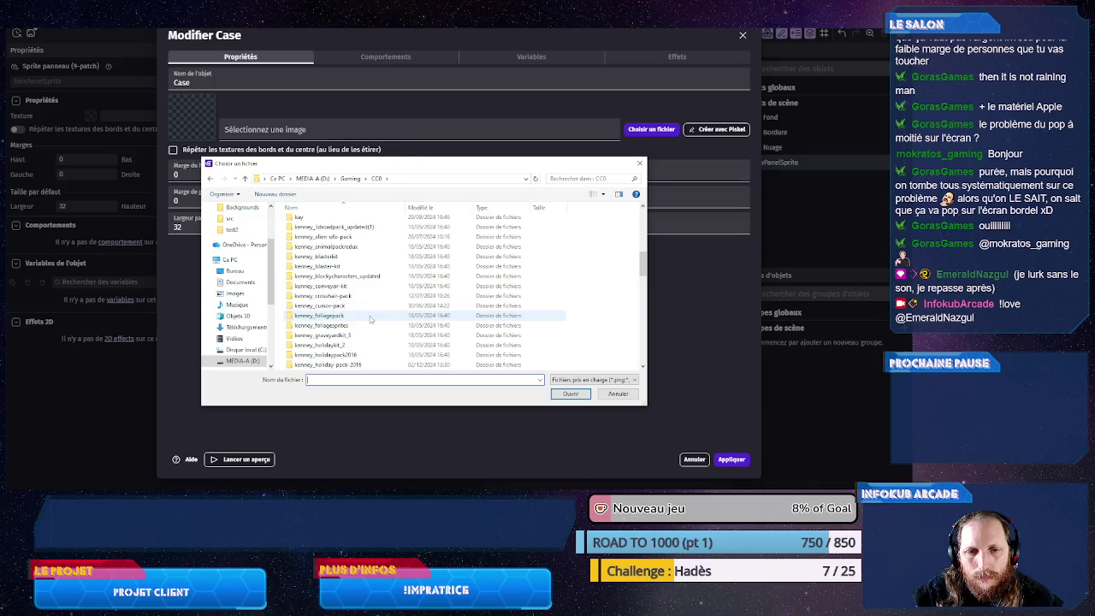
scroll(370, 319, down, 7)
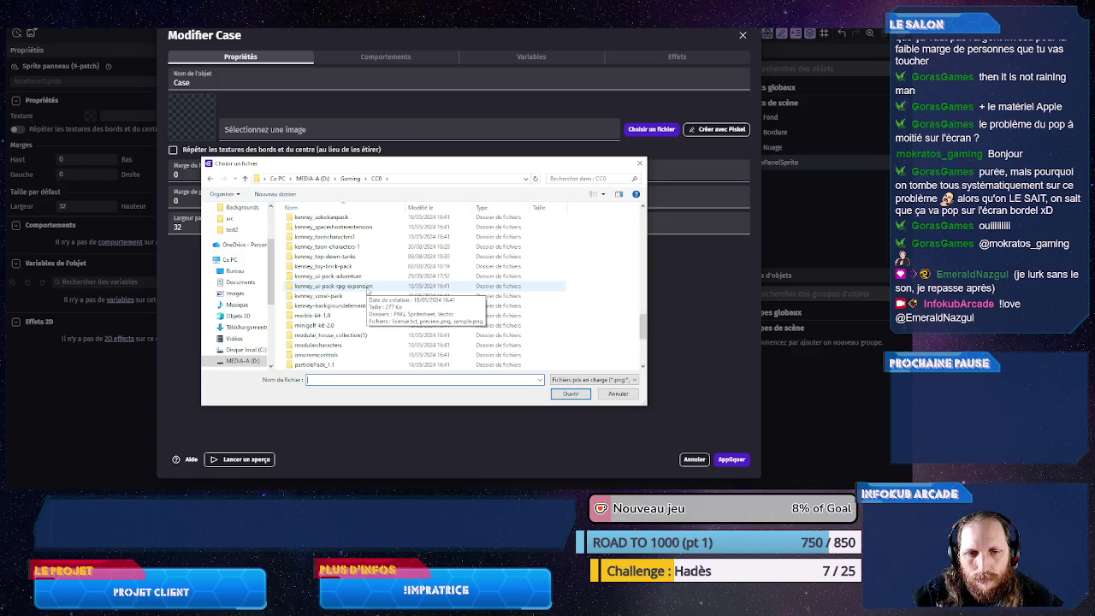
double_click(368, 288)
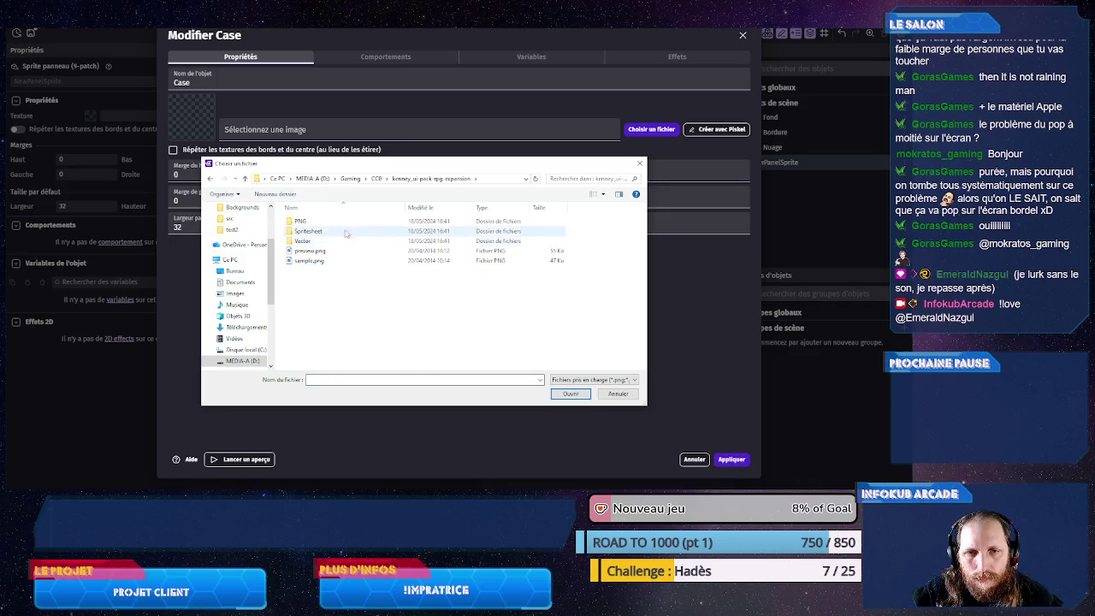
double_click(348, 222)
scroll(405, 299, down, 2)
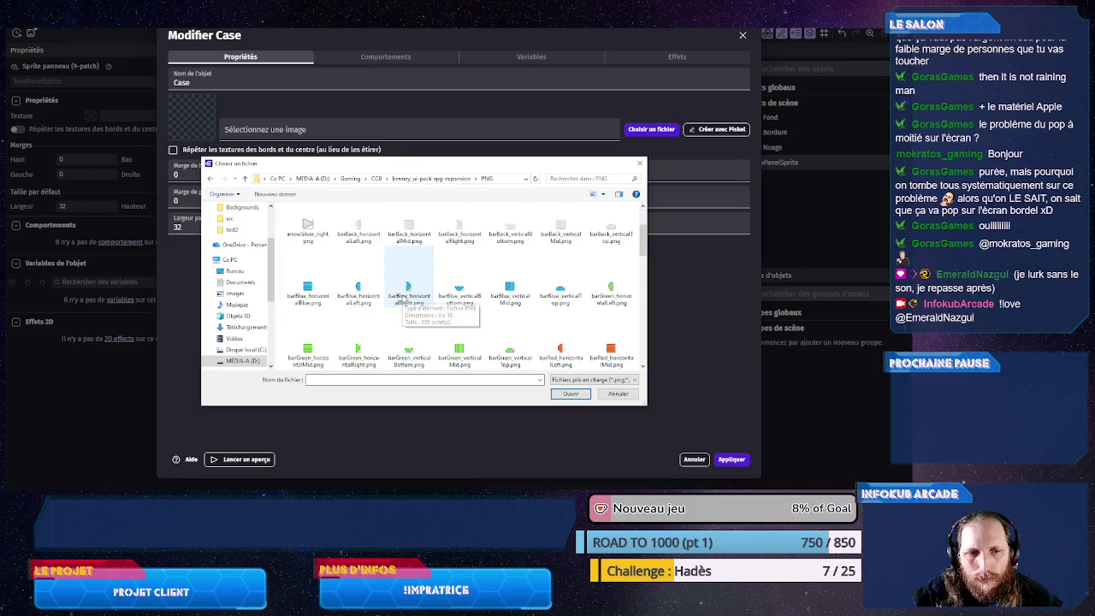
scroll(405, 300, down, 2)
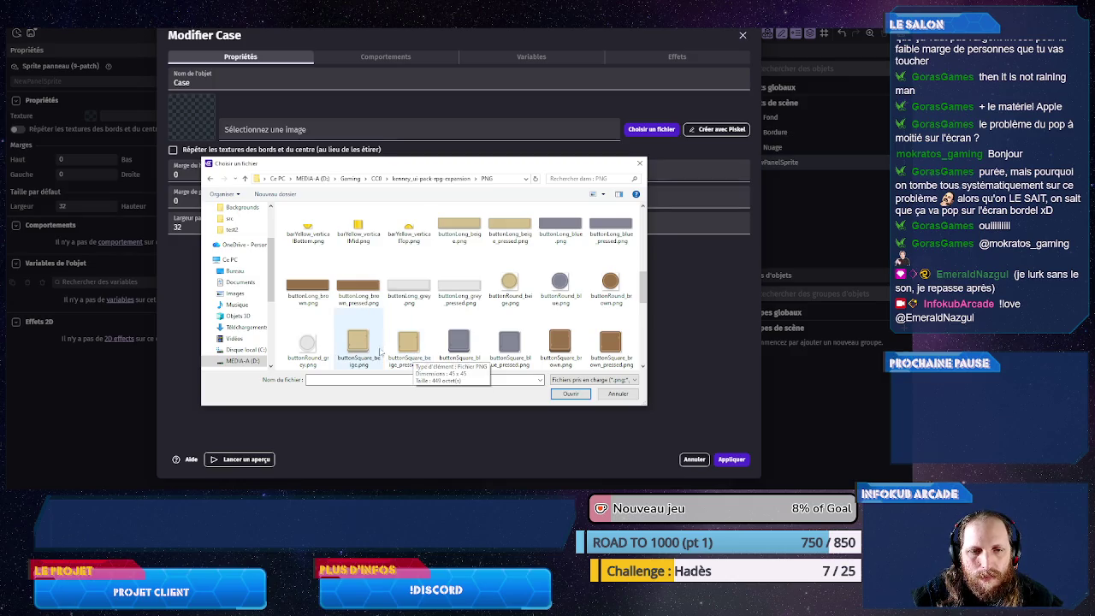
click(376, 179)
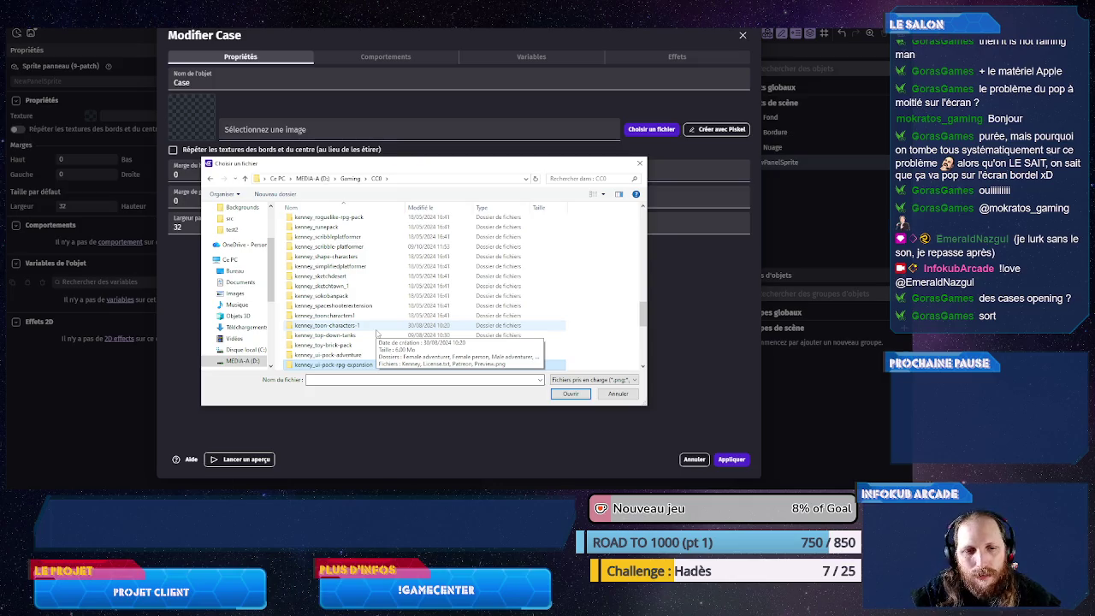
- Load panel_brown_dark_corners_a.png from kenney_ui-pack-adventure/PNG/Default as the Case image
scroll(376, 333, down, 3)
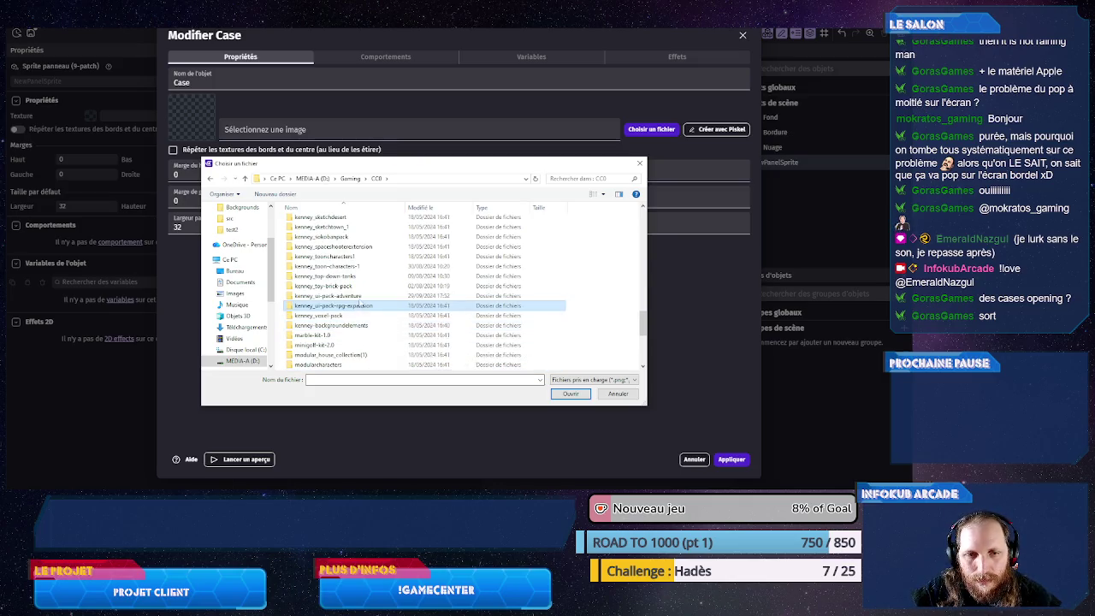
double_click(361, 296)
double_click(356, 224)
double_click(357, 224)
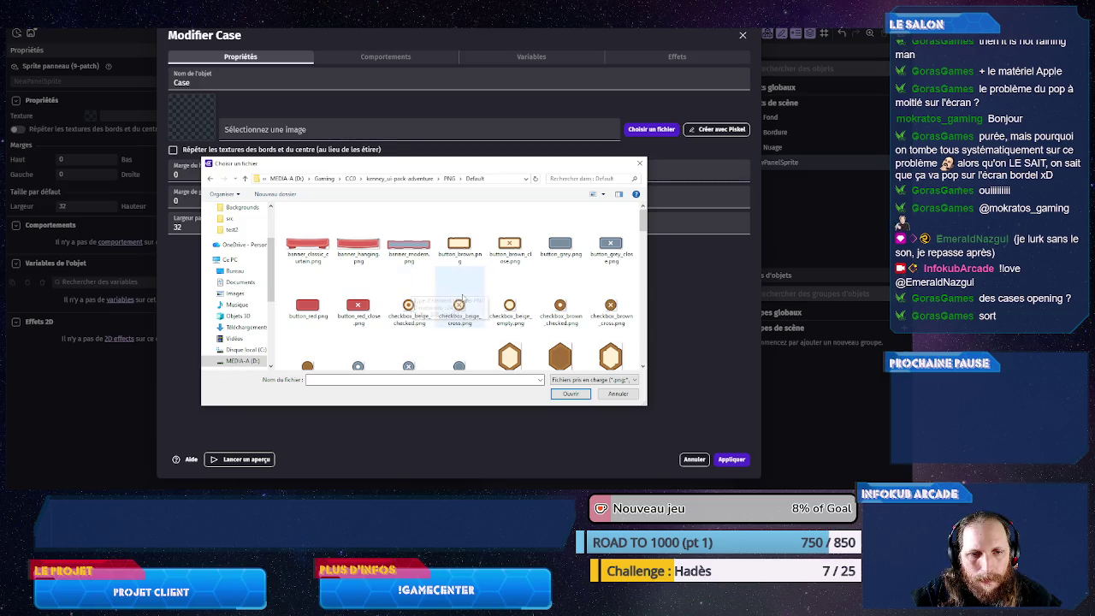
scroll(445, 316, down, 2)
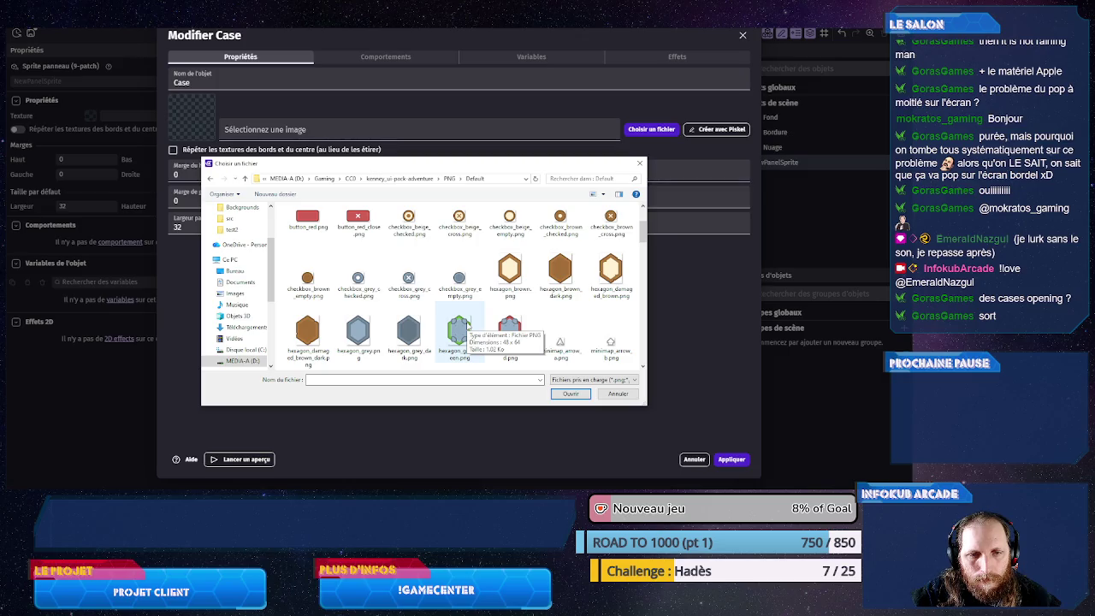
scroll(467, 325, down, 1)
scroll(467, 326, down, 5)
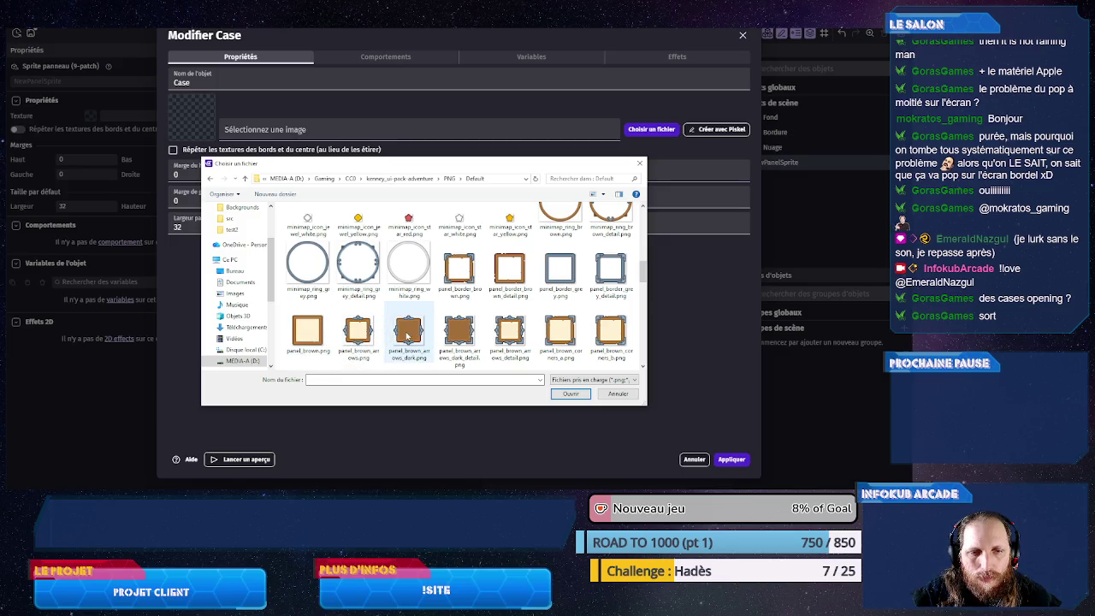
click(408, 336)
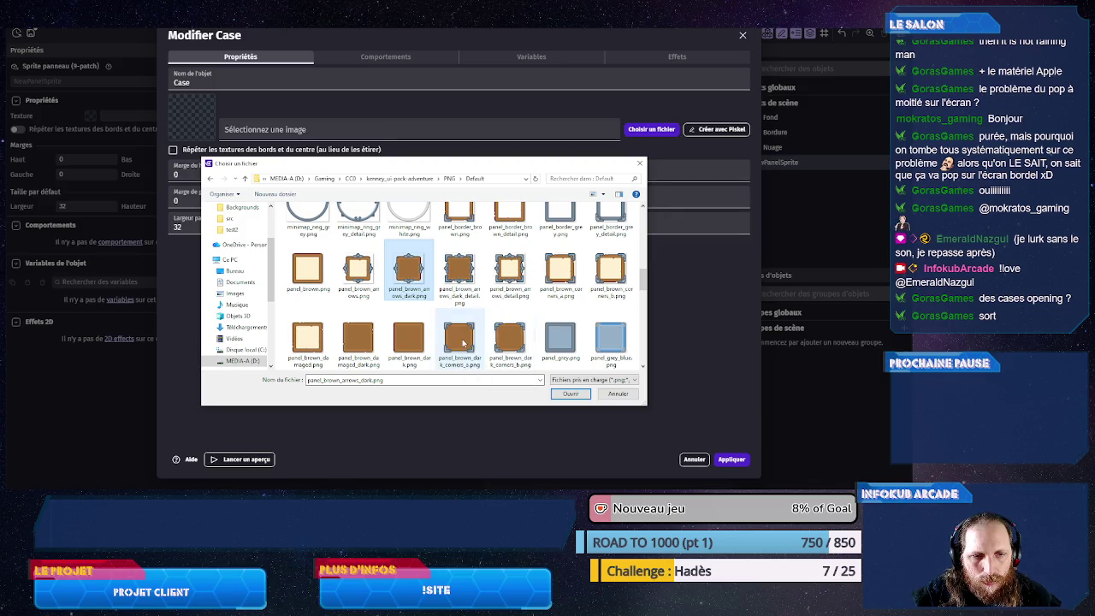
click(463, 342)
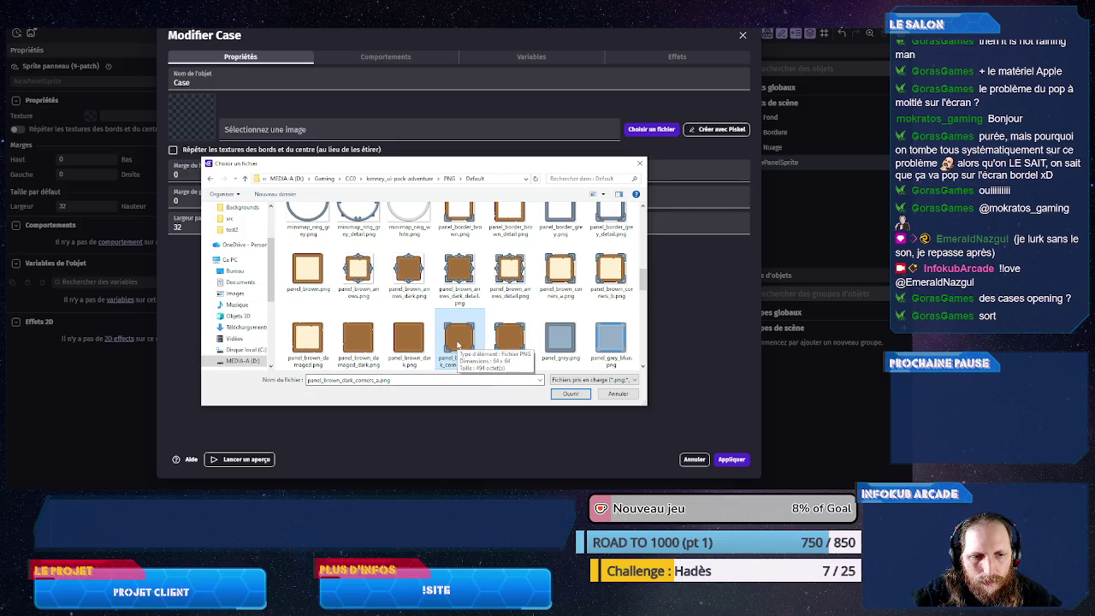
double_click(458, 345)
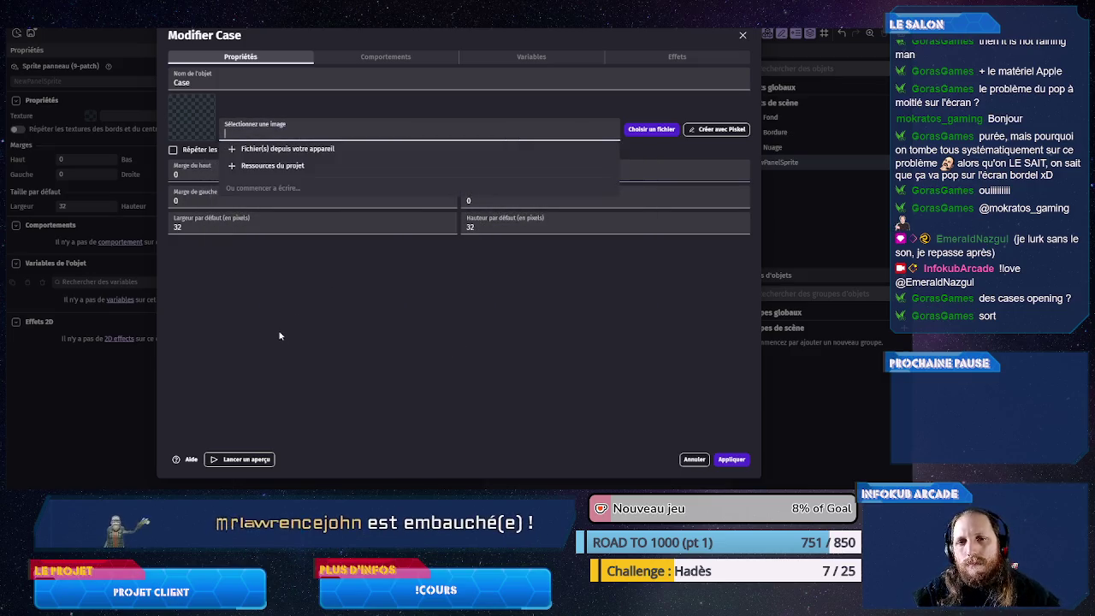
- Set all four margins to 16 and the default size to 64×64, then apply
click(217, 176)
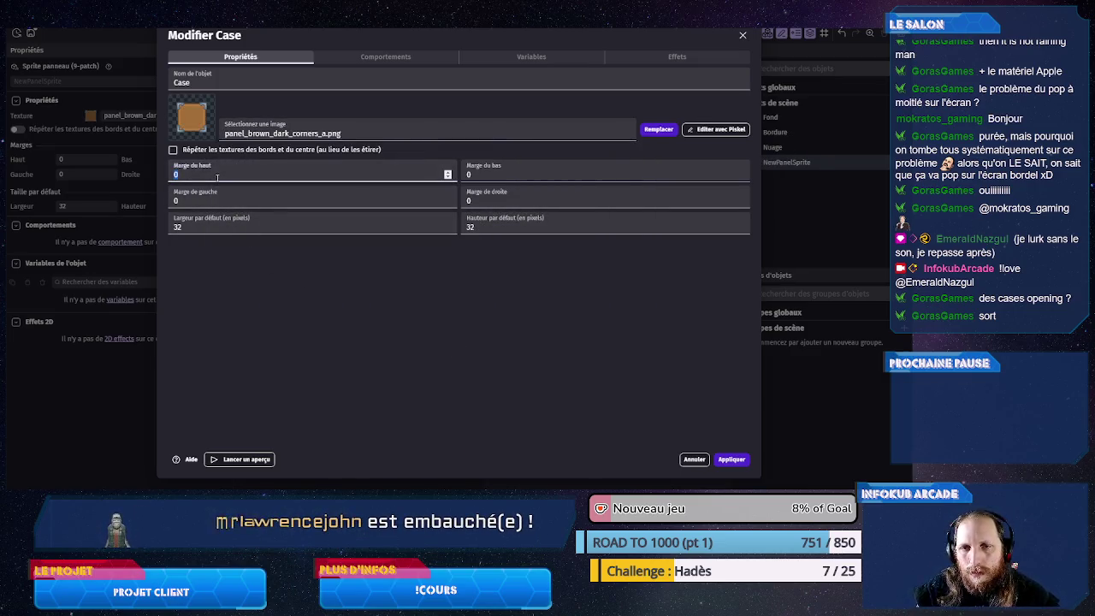
text(16)
key(Tab)
text(16)
key(Tab)
text(16)
key(Tab)
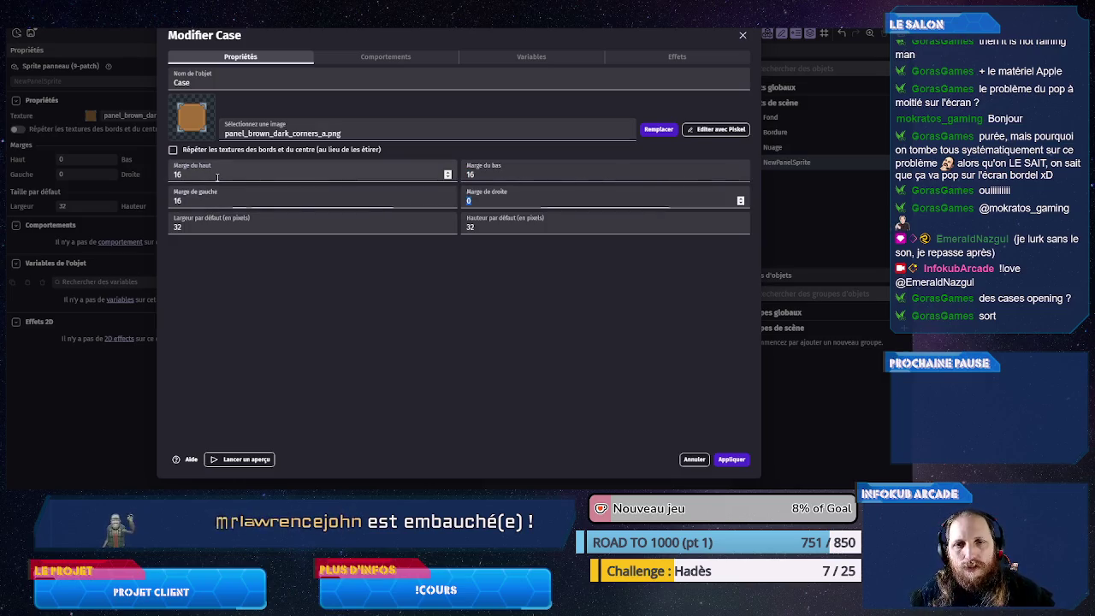
text(16)
click(202, 229)
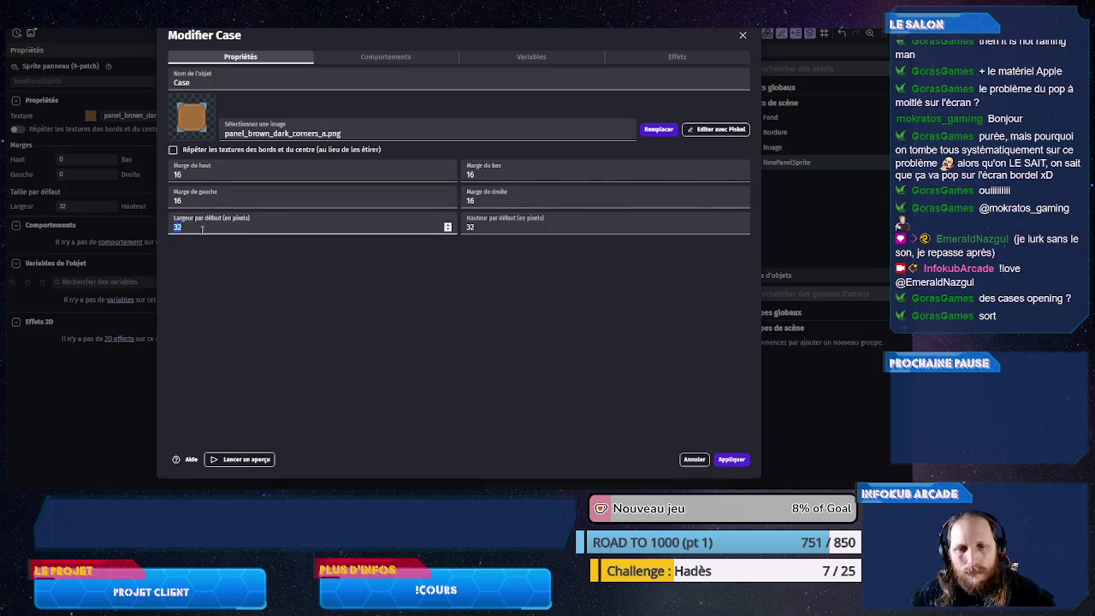
text(64)
key(Tab)
text(64)
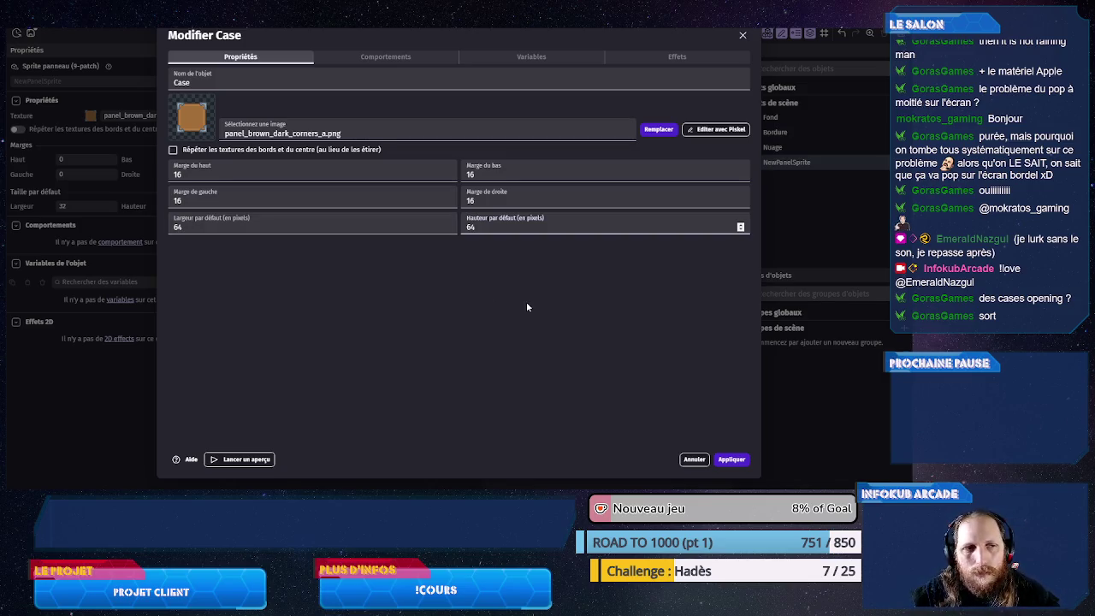
click(731, 459)
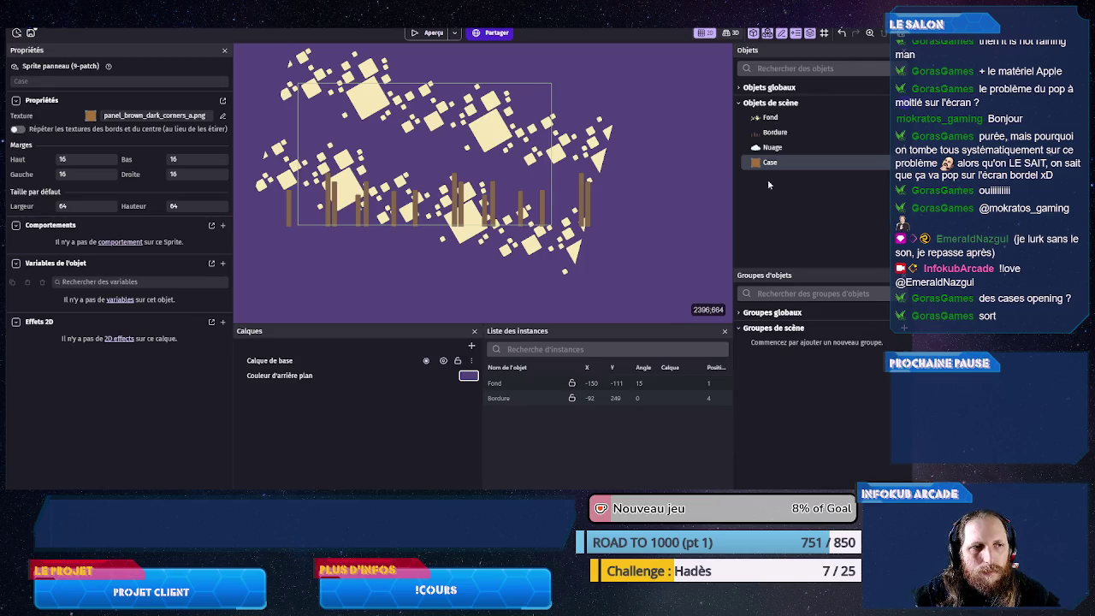
- Drag a Case instance onto the scene and move it up and to the left
mouse_move(770, 161)
mouse_down()
mouse_move(419, 161)
mouse_move(394, 150)
mouse_move(506, 260)
mouse_move(552, 288)
mouse_up()
click(393, 150)
mouse_move(449, 262)
mouse_down()
mouse_move(416, 189)
mouse_move(372, 183)
mouse_move(432, 221)
mouse_move(408, 228)
mouse_up()
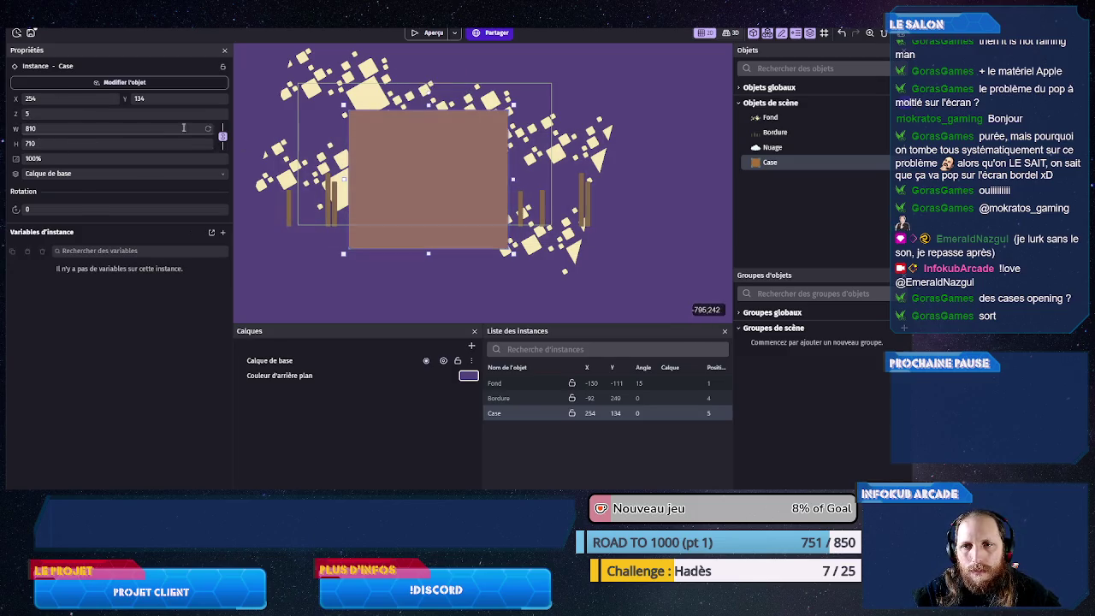
- Resize the Case instance to 128 by 128 in its Properties panel
double_click(125, 127)
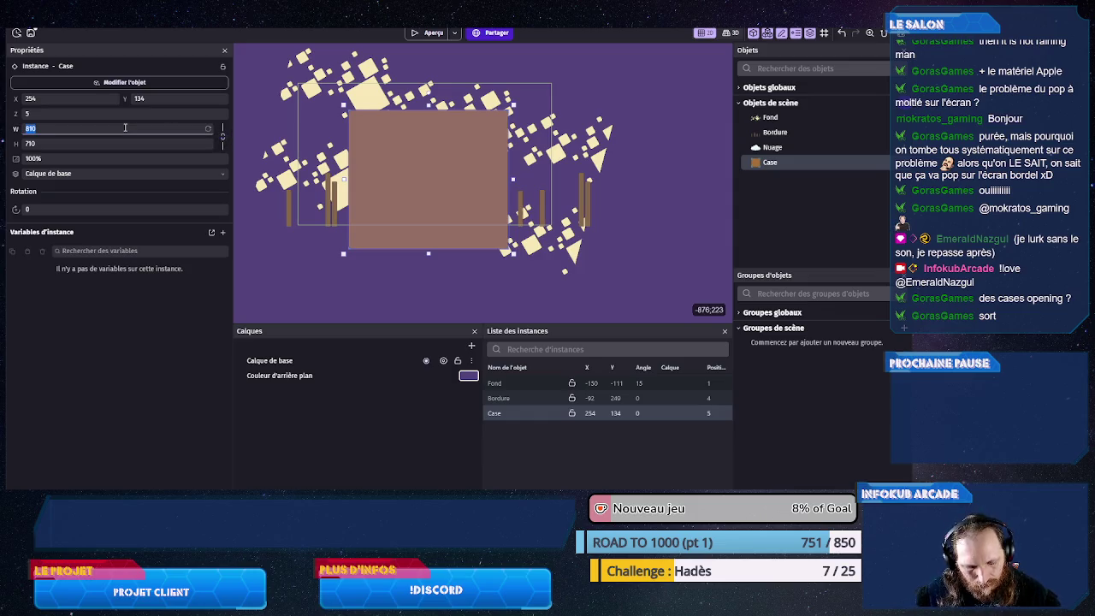
text(265)
key(BackSpace)
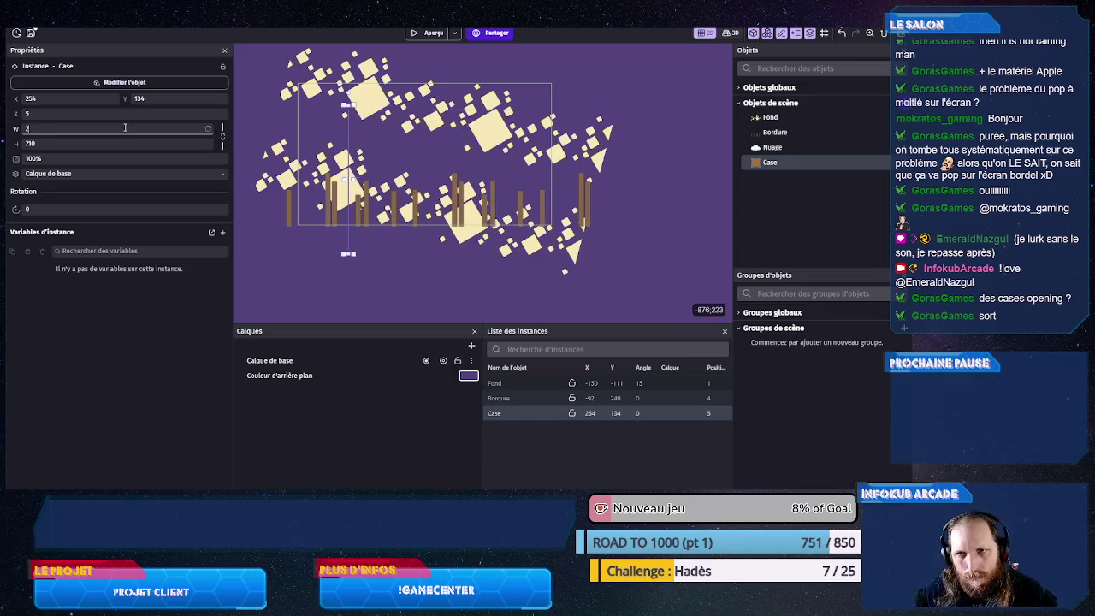
text(56)
key(Tab)
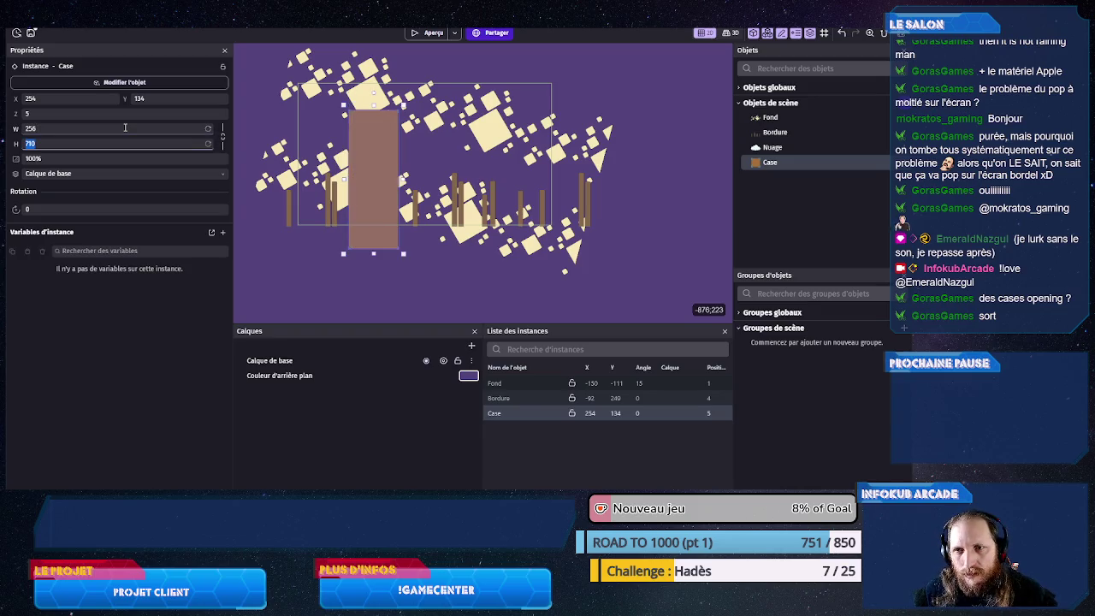
text(256)
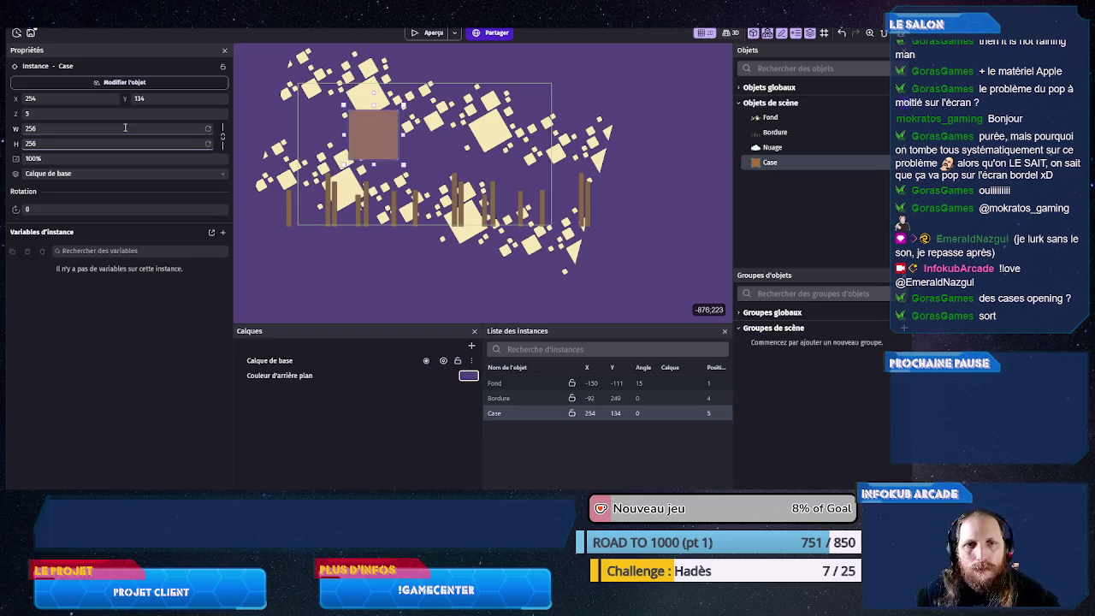
click(71, 128)
text(128)
key(Tab)
text(128)
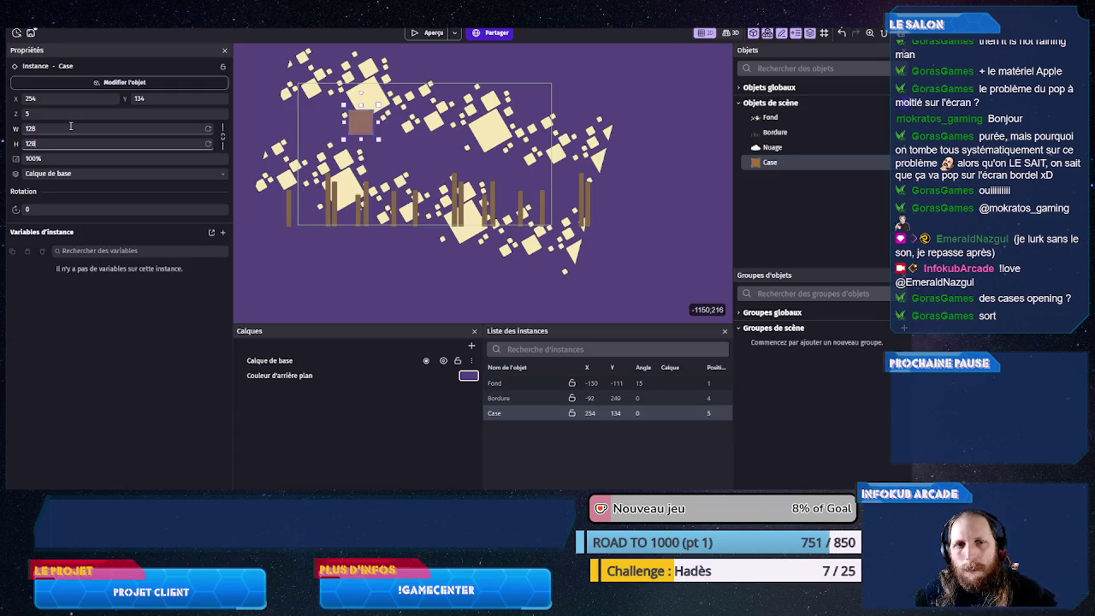
click(327, 252)
click(366, 125)
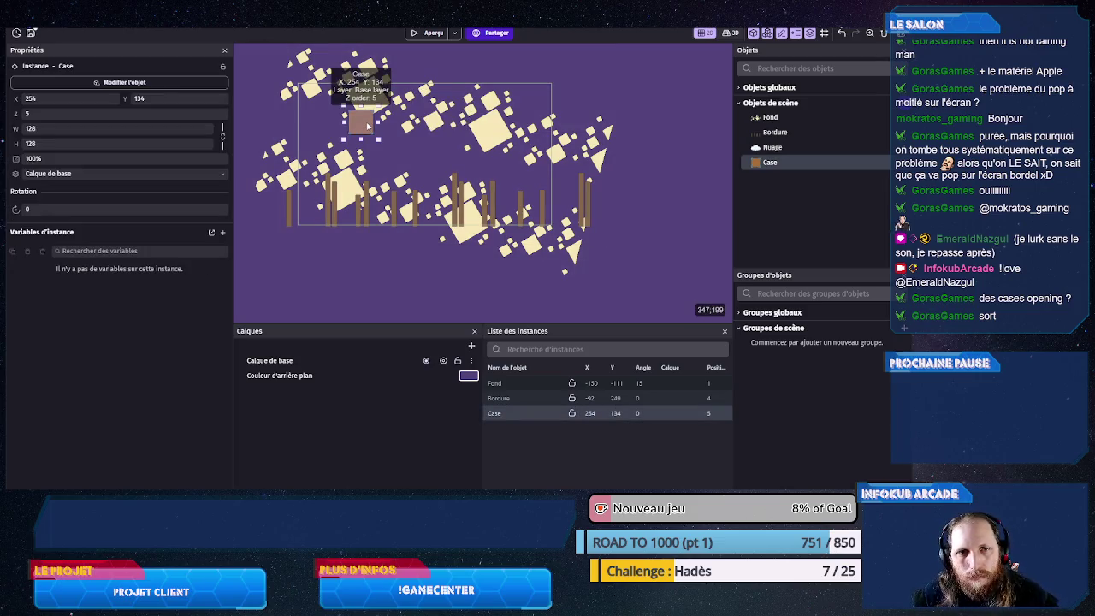
- Launch the Calculator app with the calc command
scroll(366, 125, up, 4)
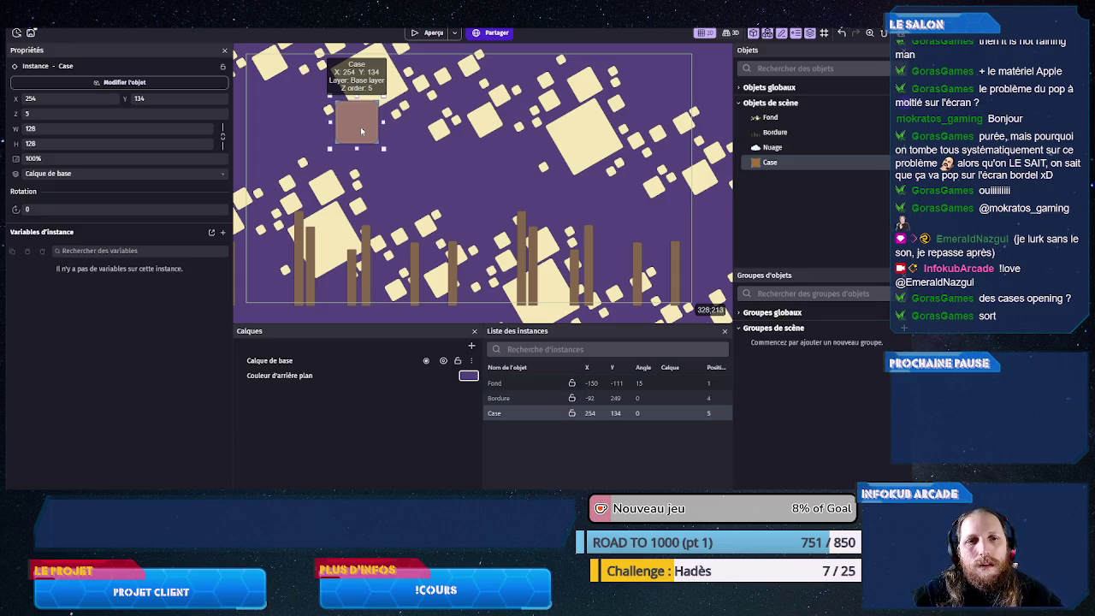
scroll(361, 137, down, 2)
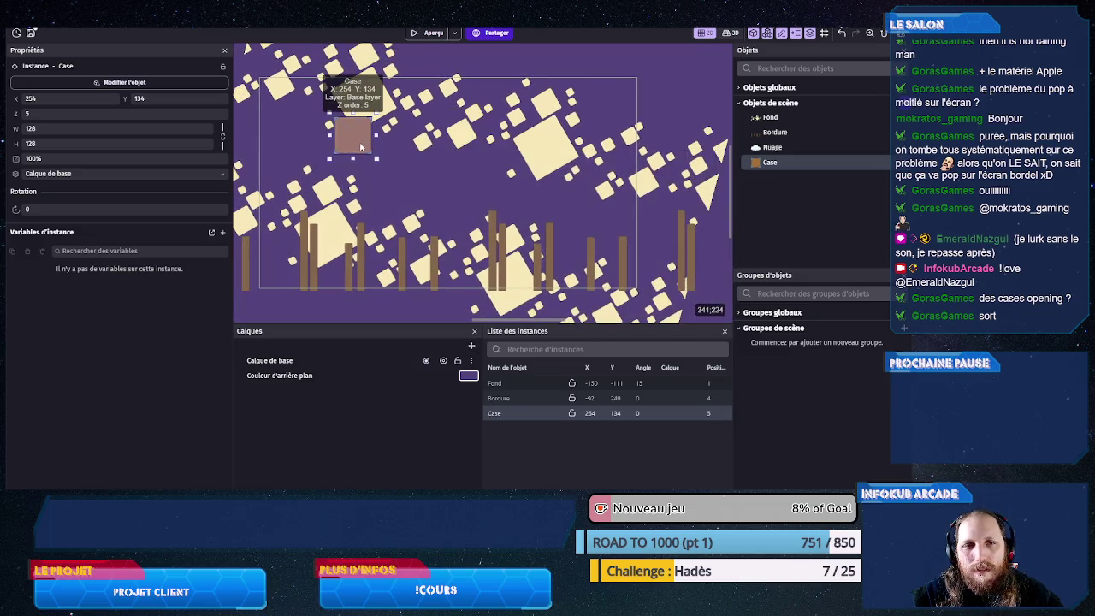
scroll(361, 147, down, 1)
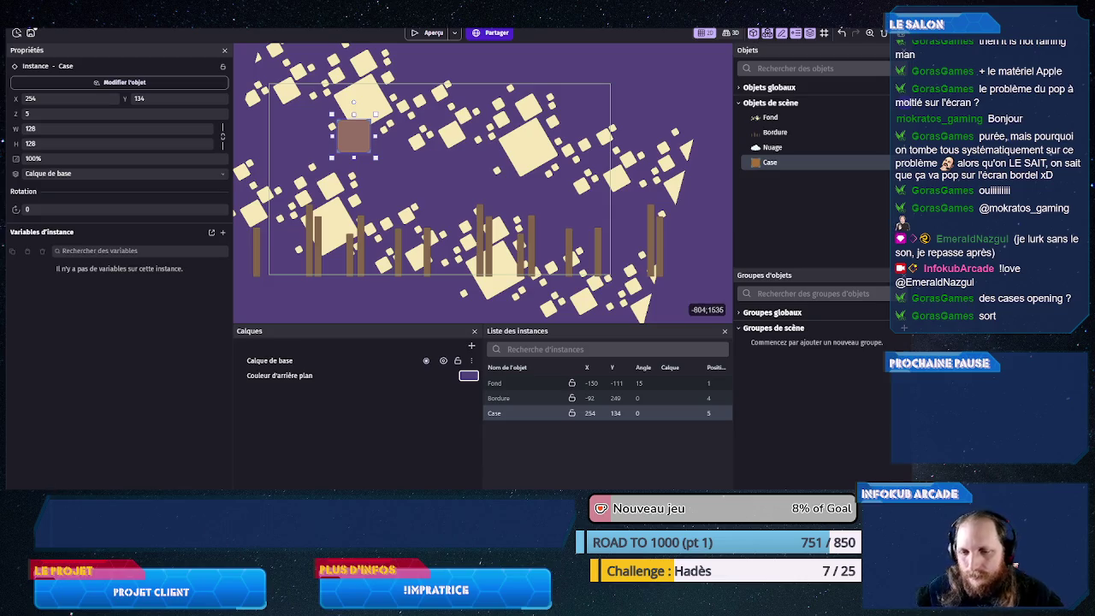
text(calc)
key(Return)
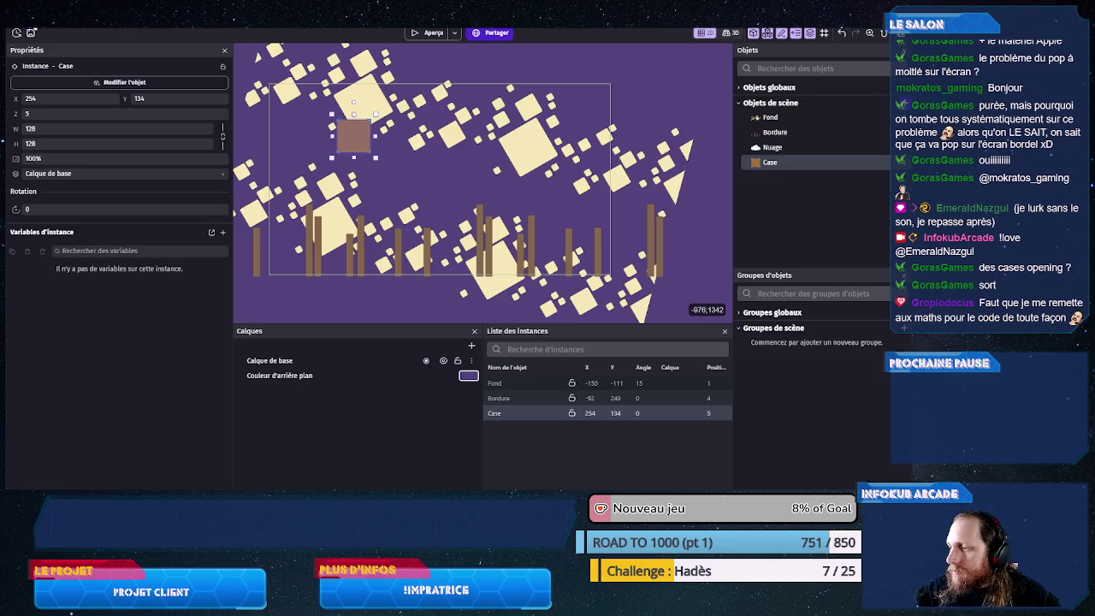
mouse_move(107, 73)
mouse_down()
mouse_move(270, 124)
mouse_move(303, 75)
mouse_up()
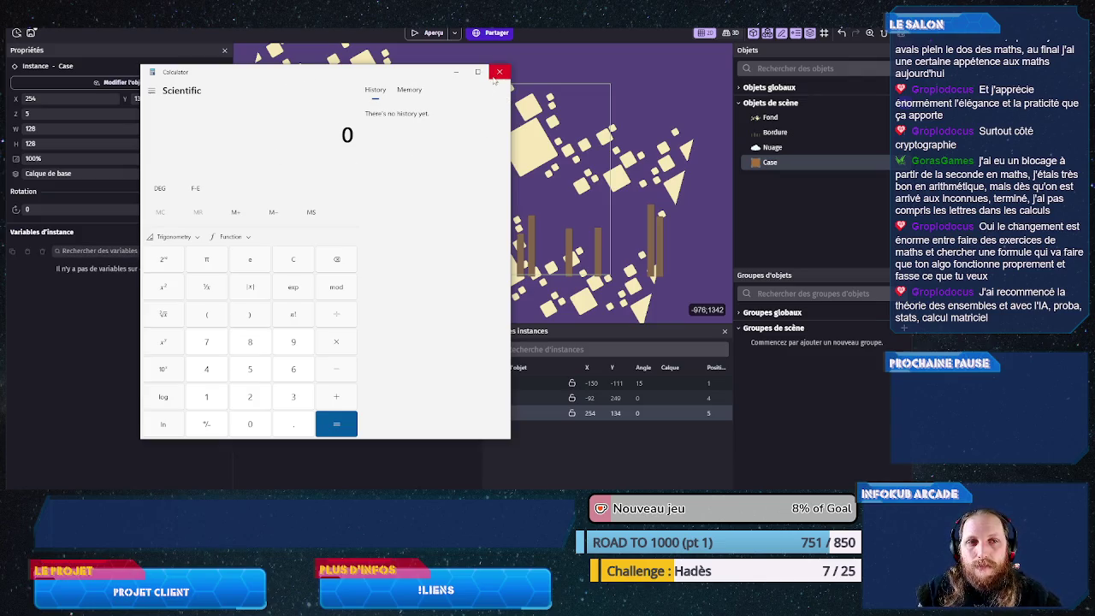
click(455, 72)
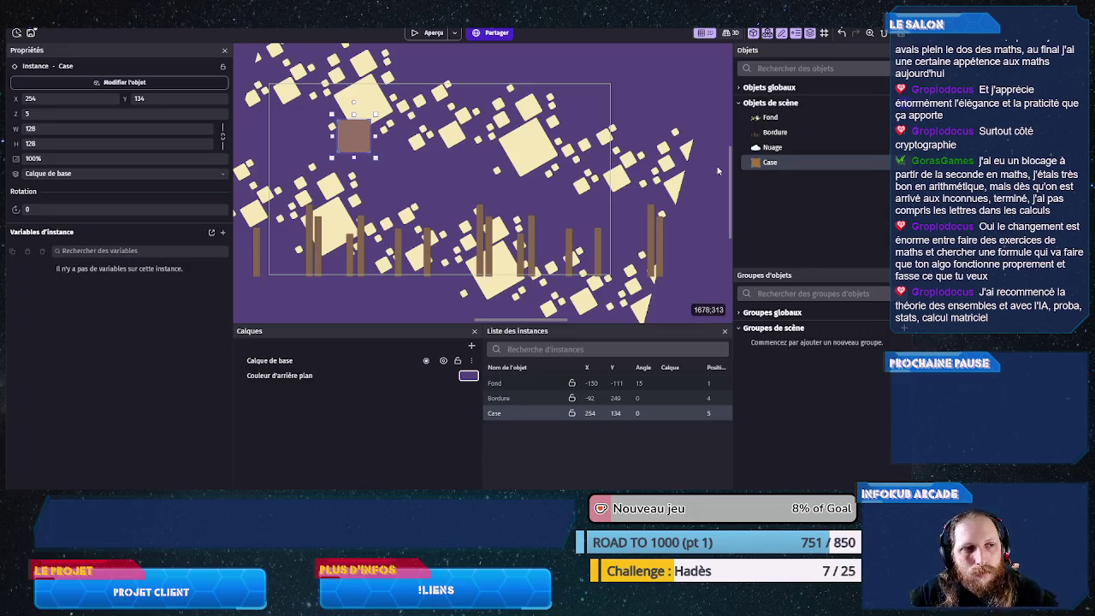
click(128, 33)
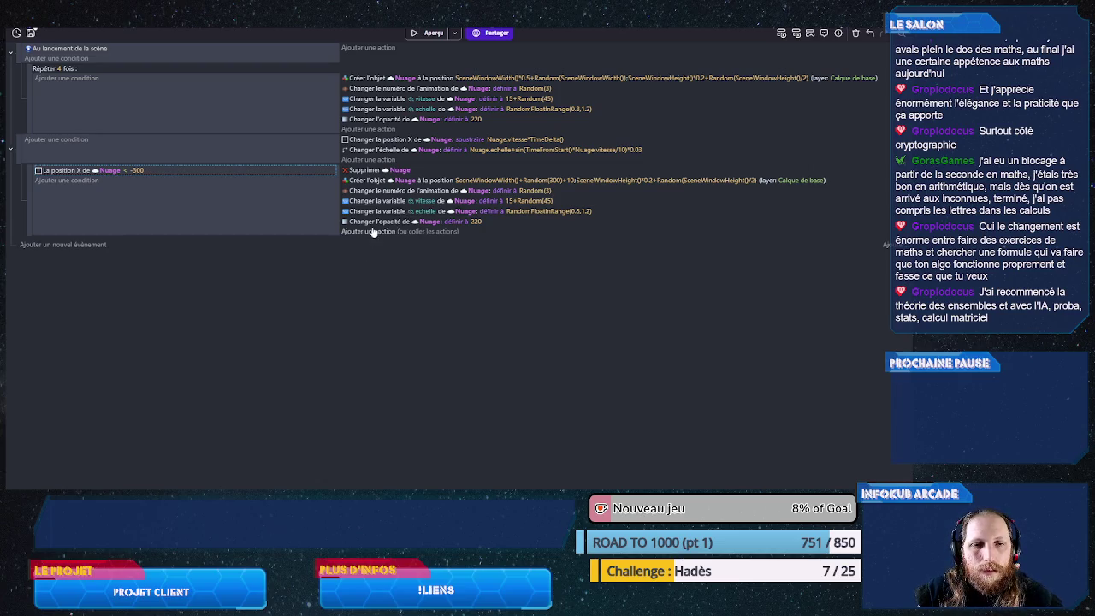
- Draft a Nuage Position action adding to X and Y, then discard it and return to the scene
click(367, 231)
click(107, 140)
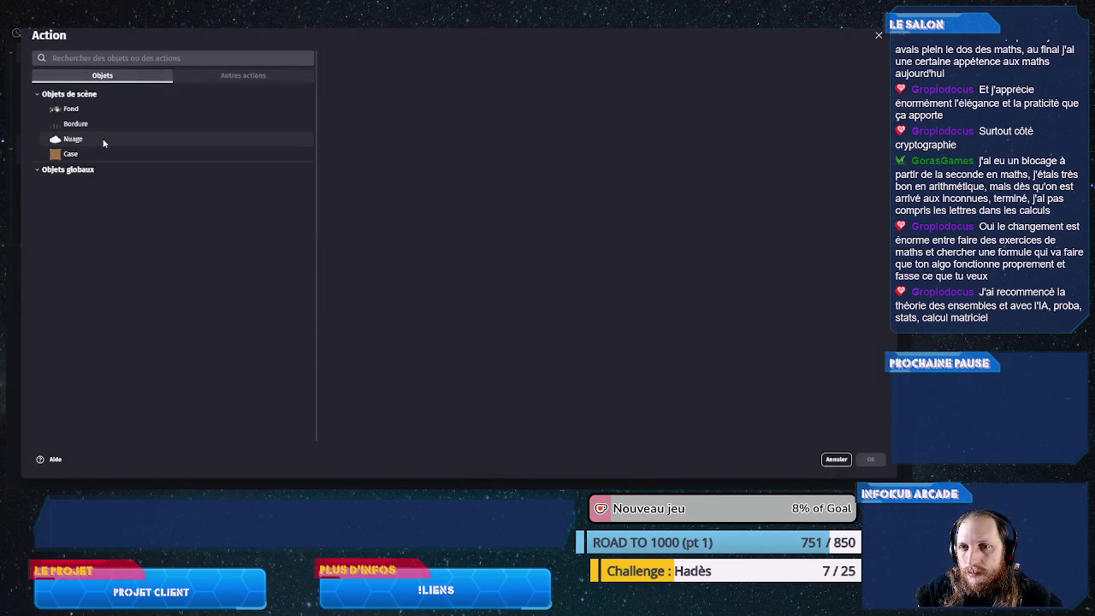
text(po)
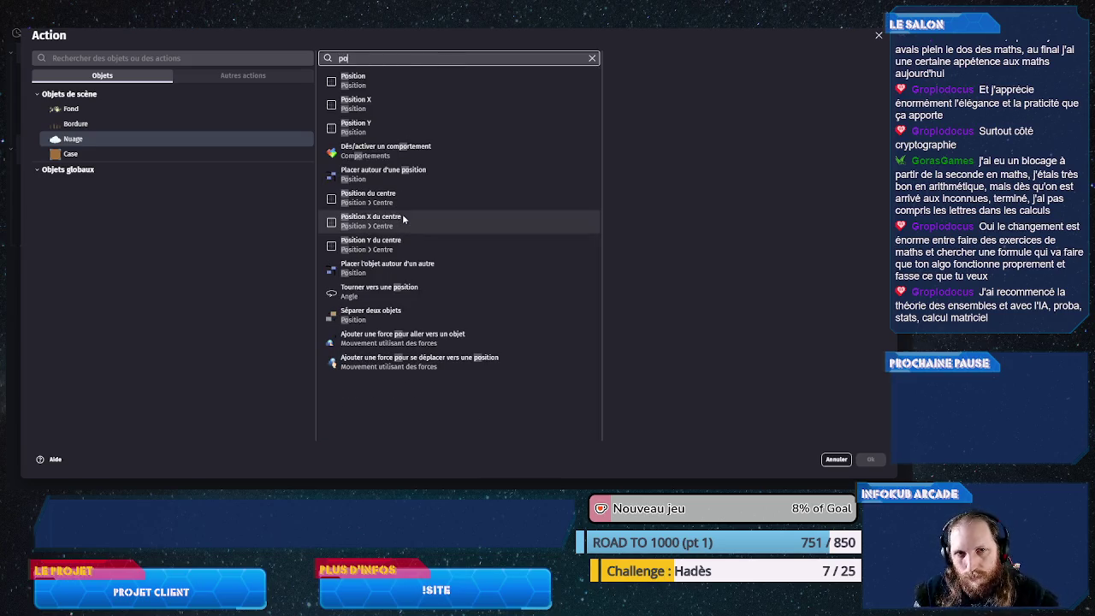
click(390, 76)
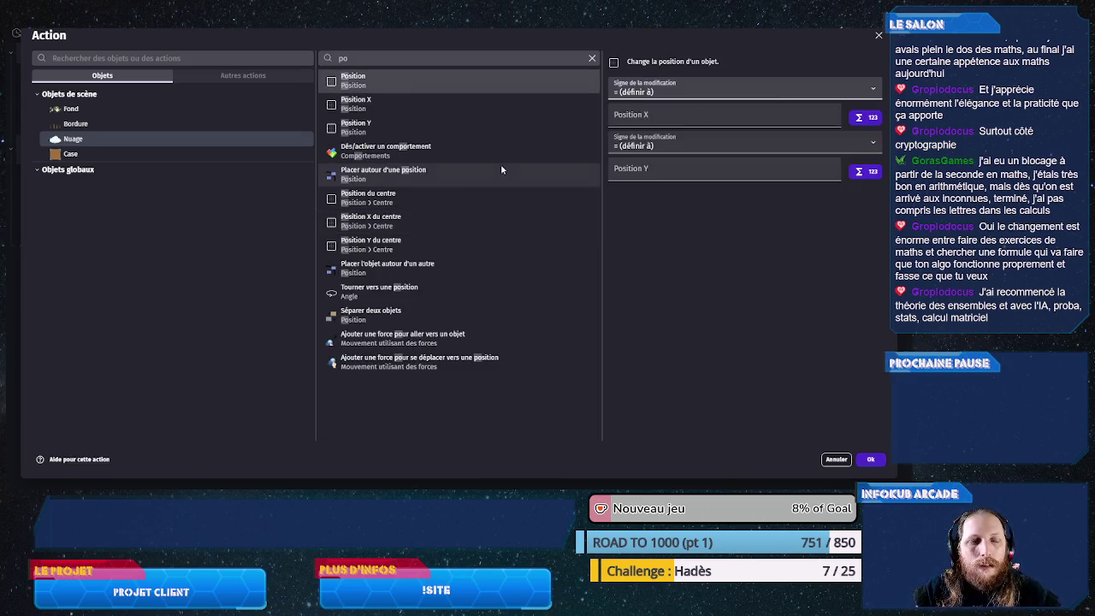
click(650, 91)
click(649, 115)
click(650, 144)
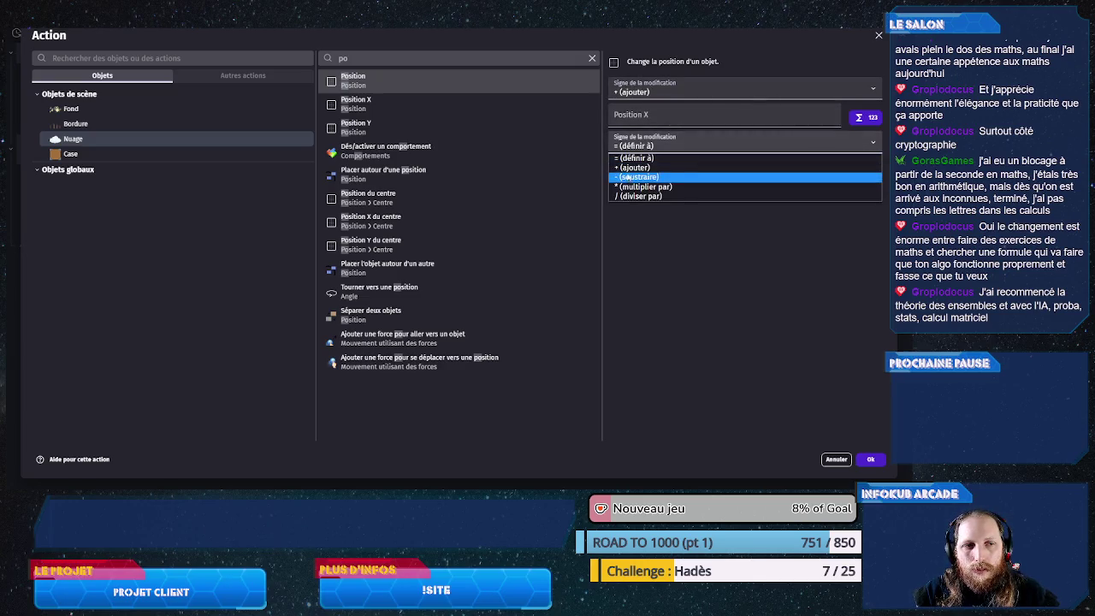
click(631, 176)
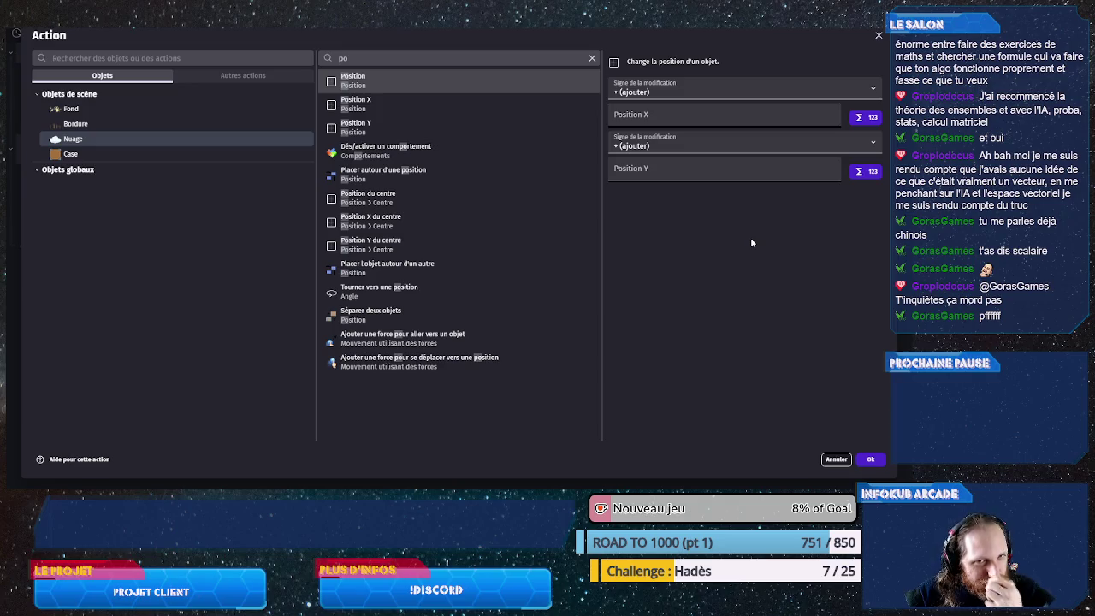
click(836, 460)
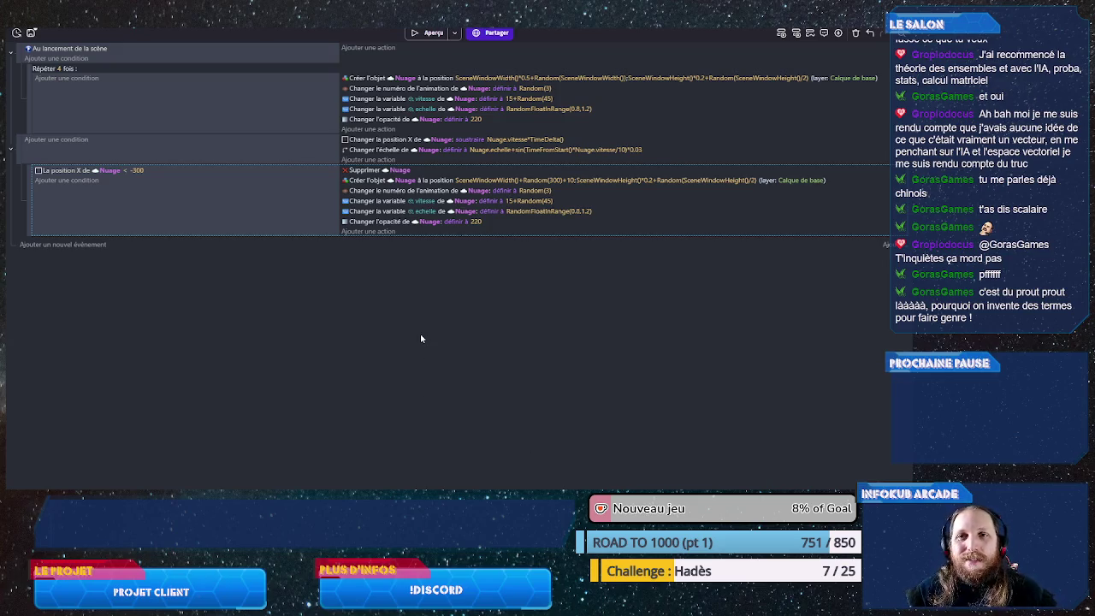
key(ctrl+Tab)
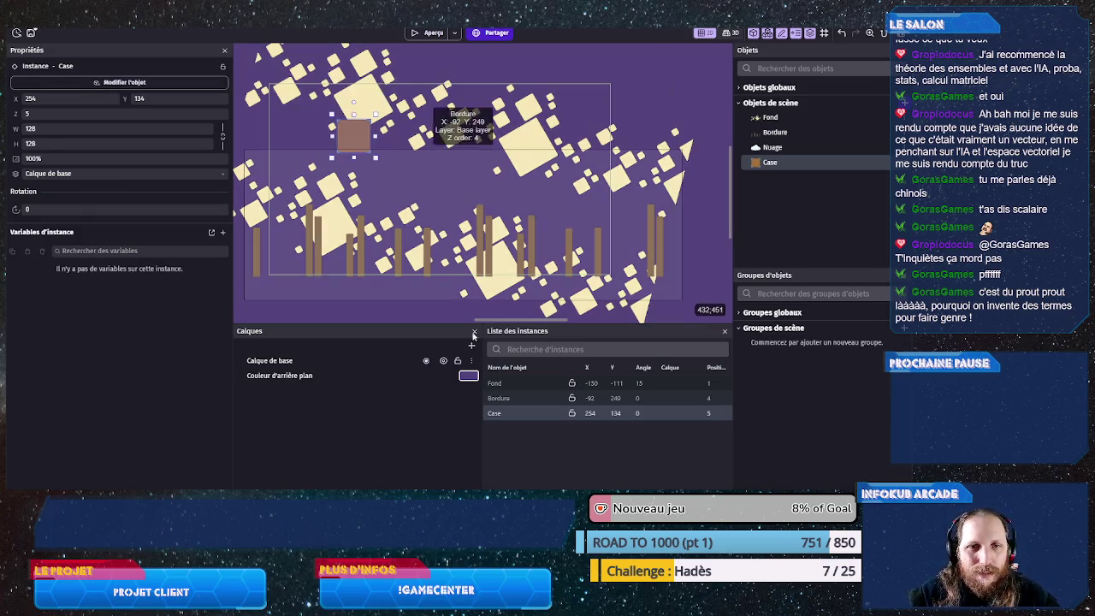
- Compute (1280 − 128) / 2 = 576 in Calculator for the centred X position
key(XF86Calculator)
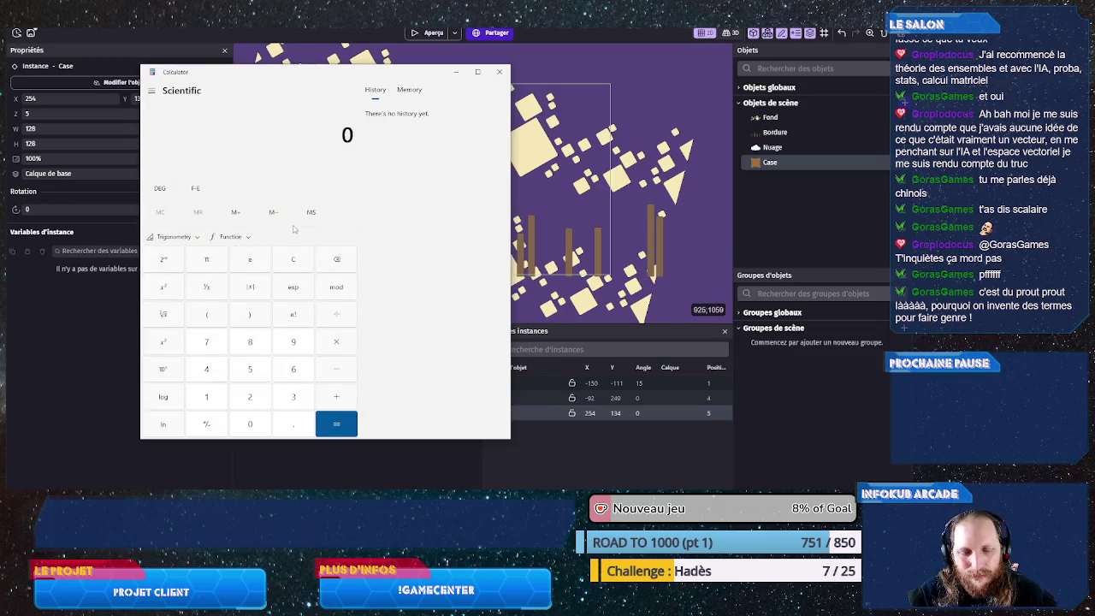
text(128)
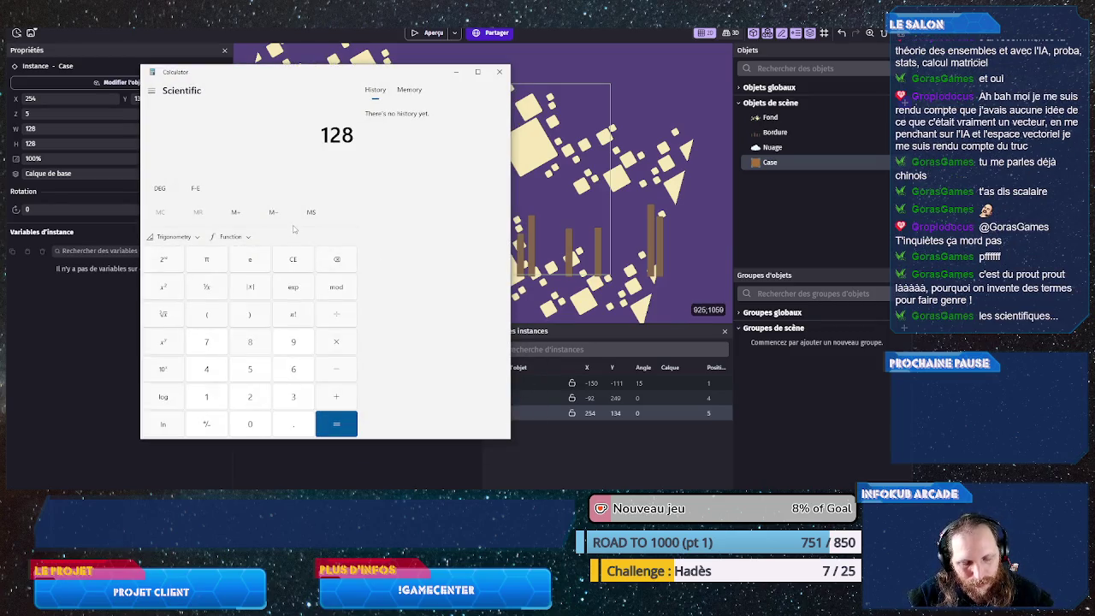
text(0 - 128)
key(Return)
text(2)
key(Return)
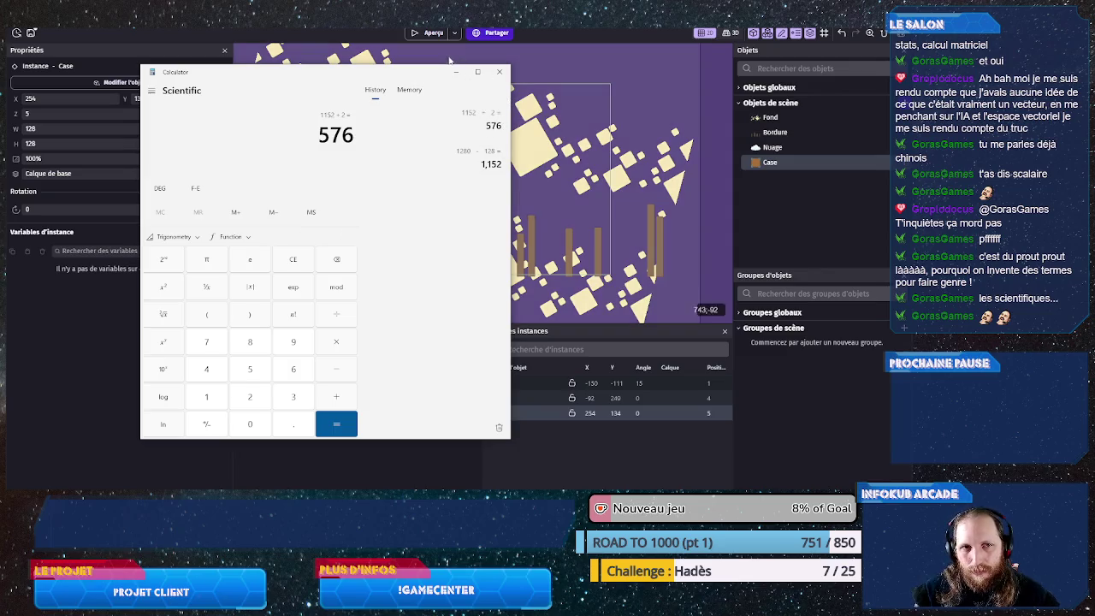
click(455, 73)
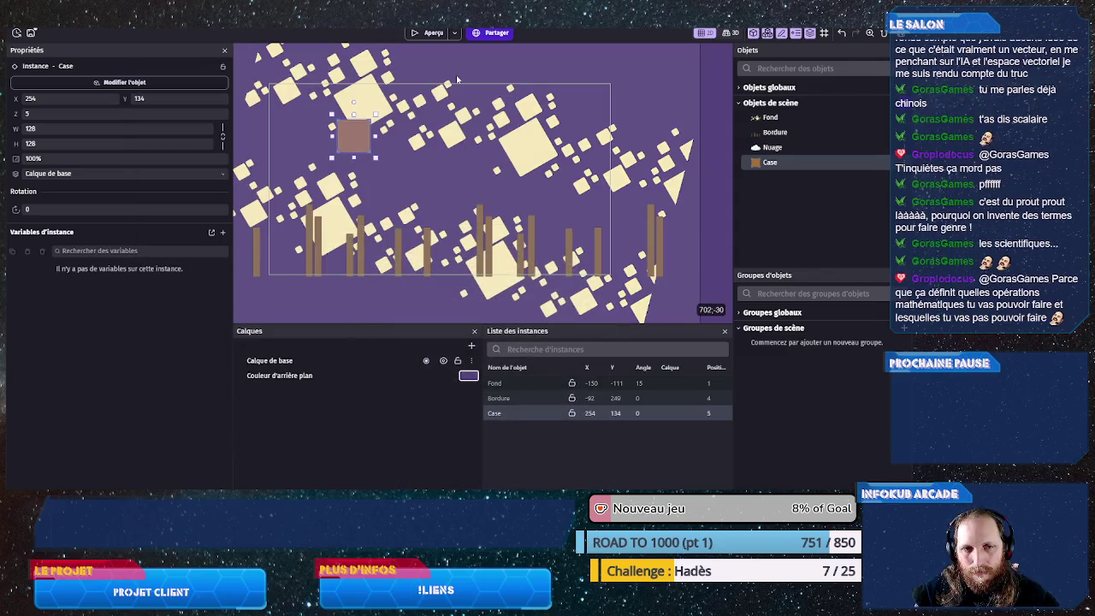
- Set the Case instance's X to 576 and nudge it up to Y 100
click(69, 100)
text(576)
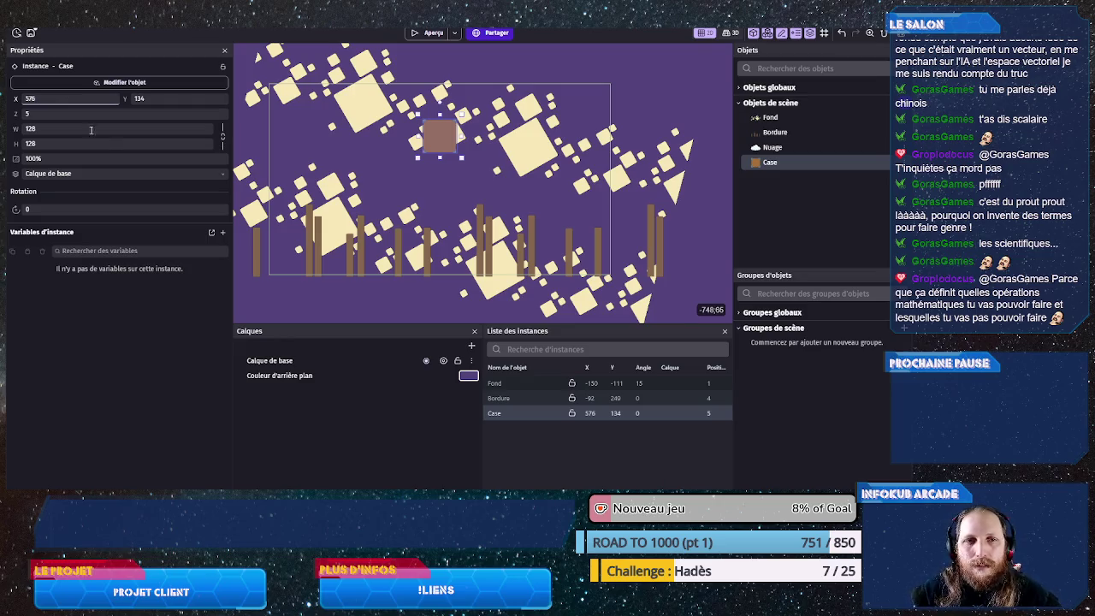
click(445, 137)
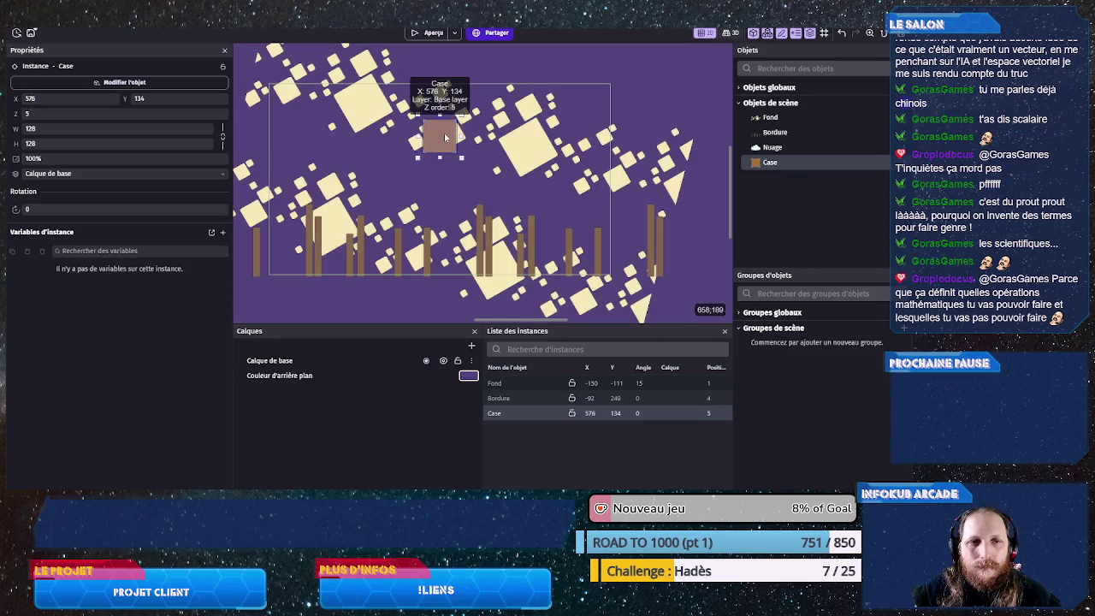
key(Up)
key(Up)
key(Up)
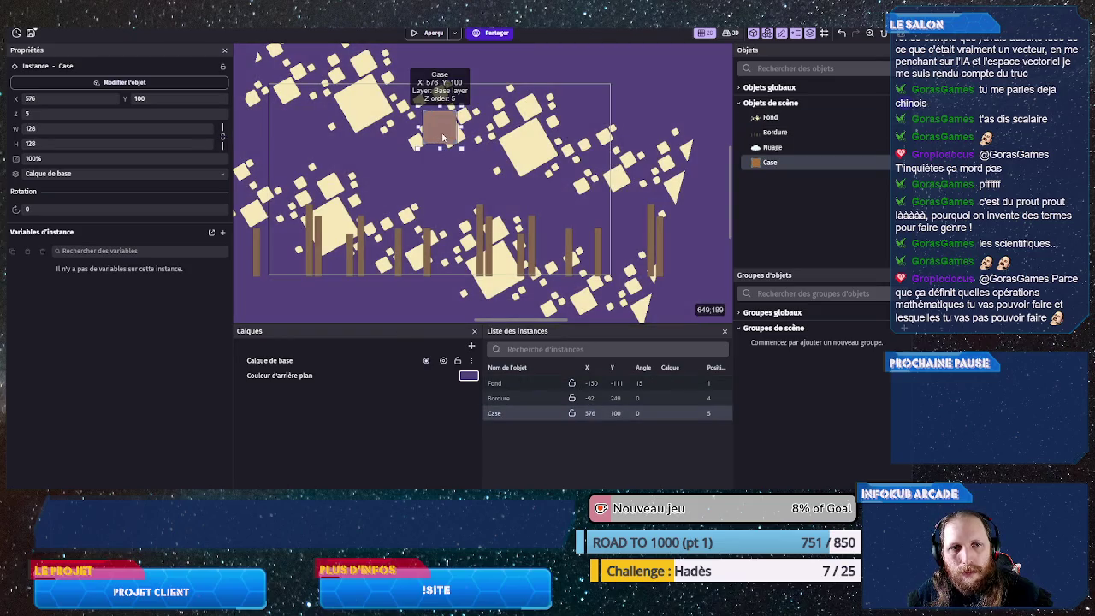
- Duplicate the Case to X 576, Y 250, then drag out another copy
ctrl+drag(442, 136, 487, 185)
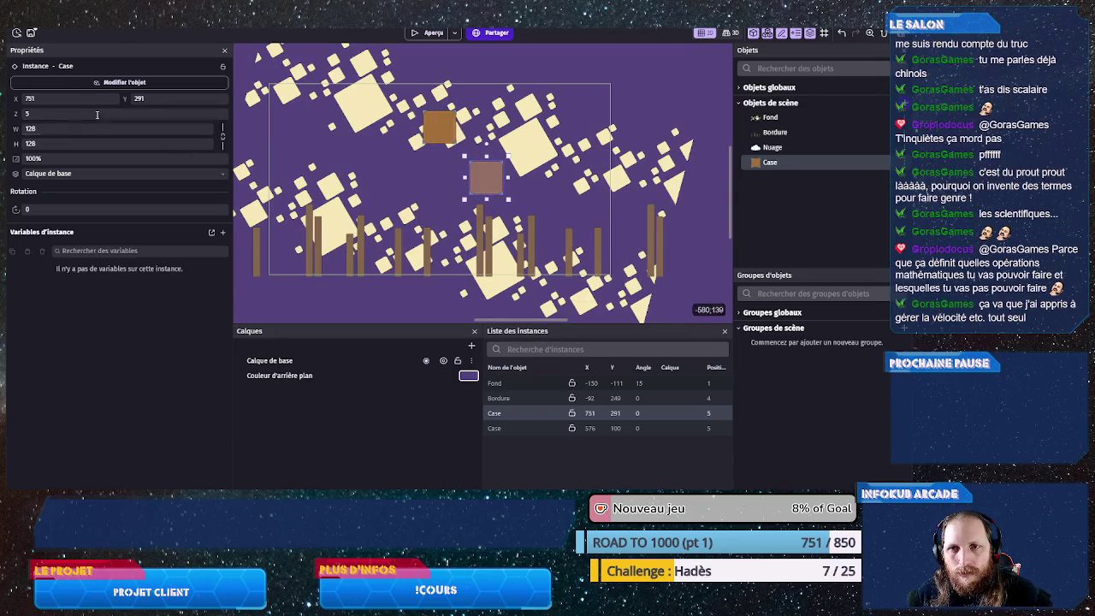
double_click(66, 98)
text(576)
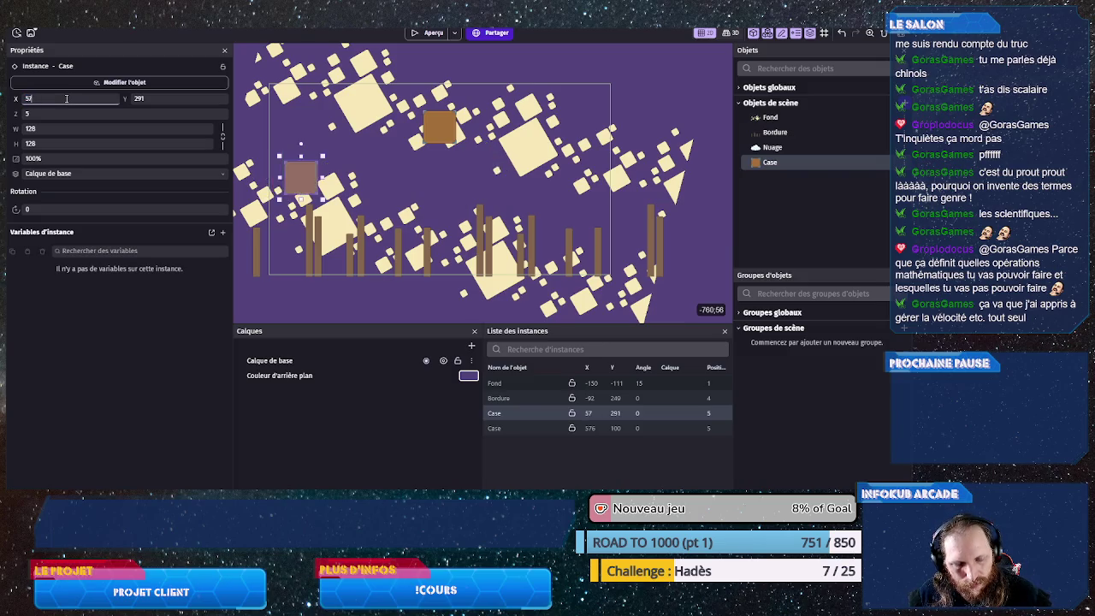
double_click(157, 100)
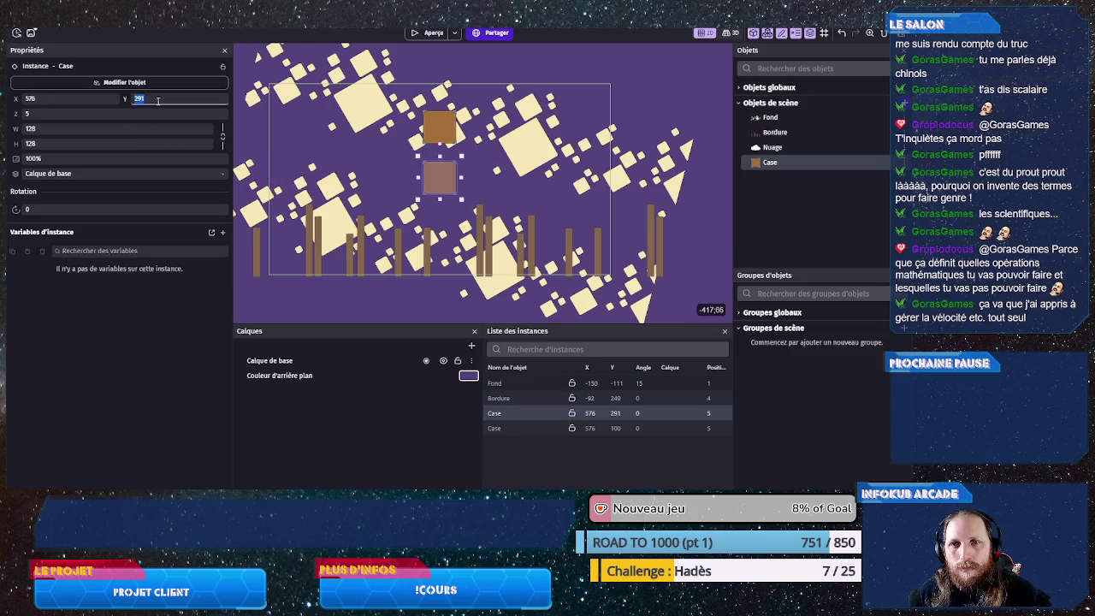
text(100+128)
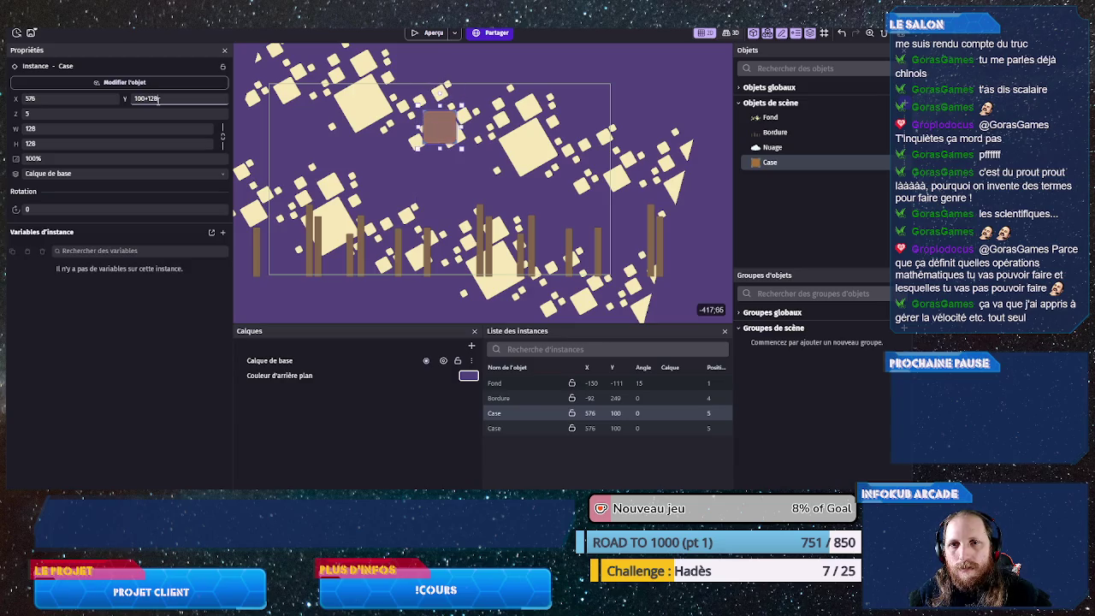
key(BackSpace)
key(BackSpace)
key(BackSpace)
text(250)
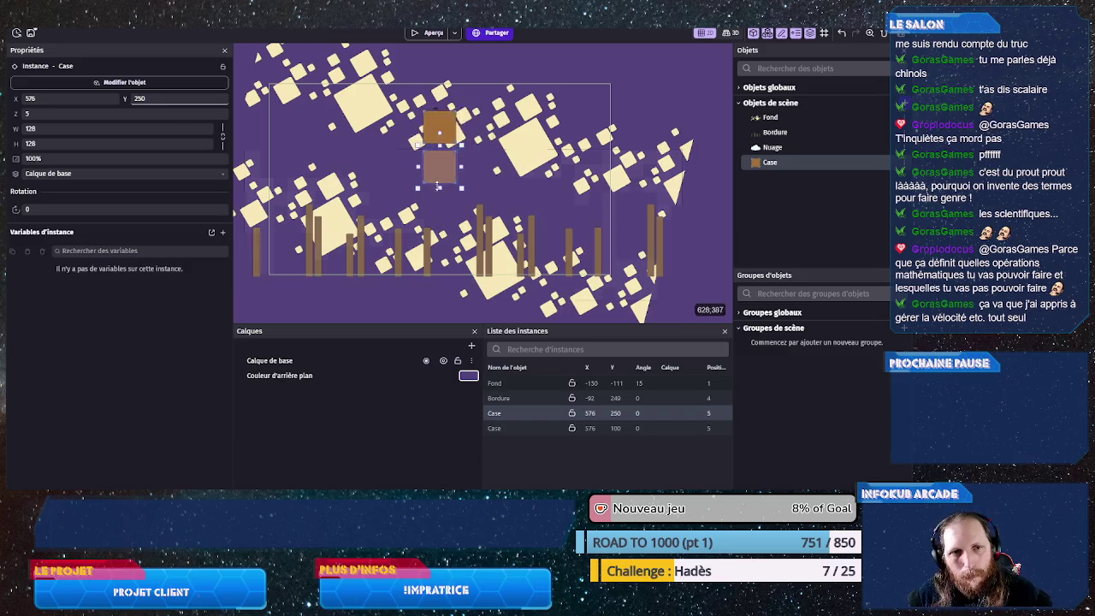
drag(438, 177, 499, 216)
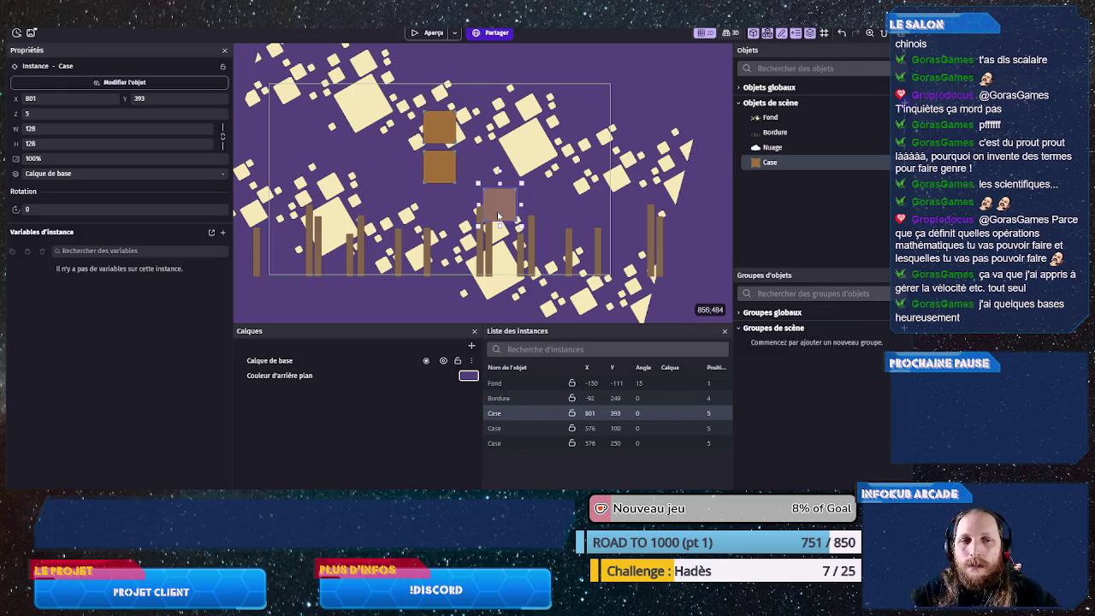
- Position the third Case at X 576, Y 400
double_click(61, 99)
text(576)
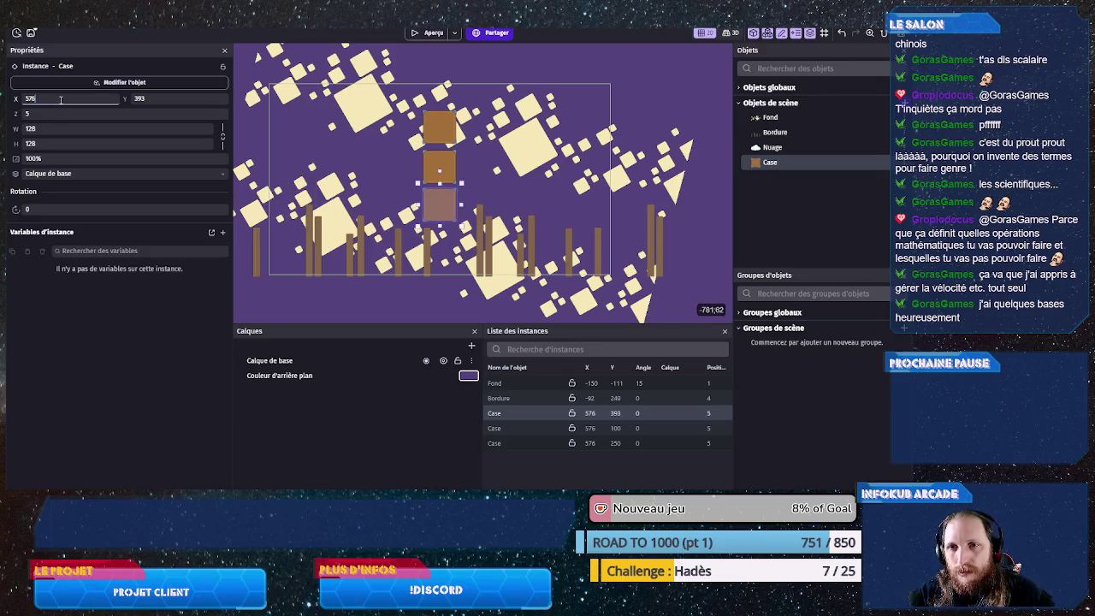
double_click(161, 99)
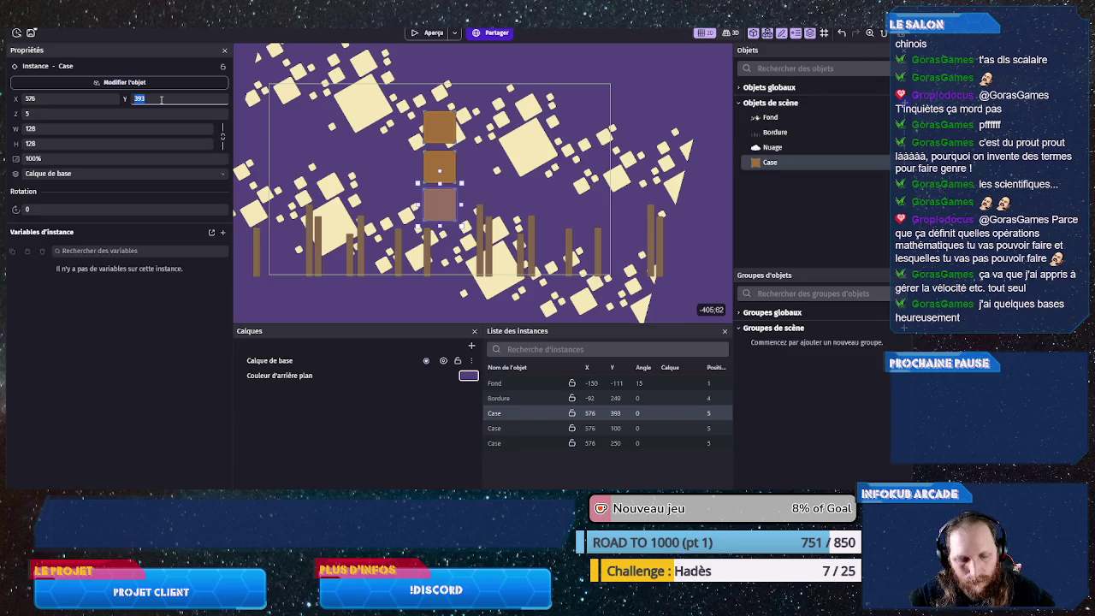
text(100)
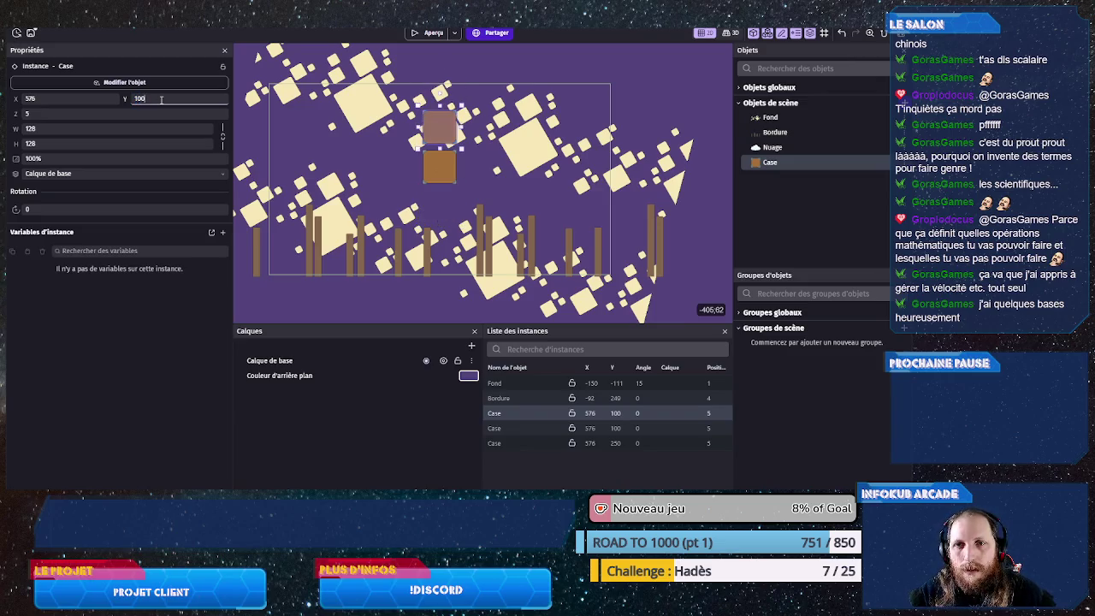
double_click(160, 99)
text(250+)
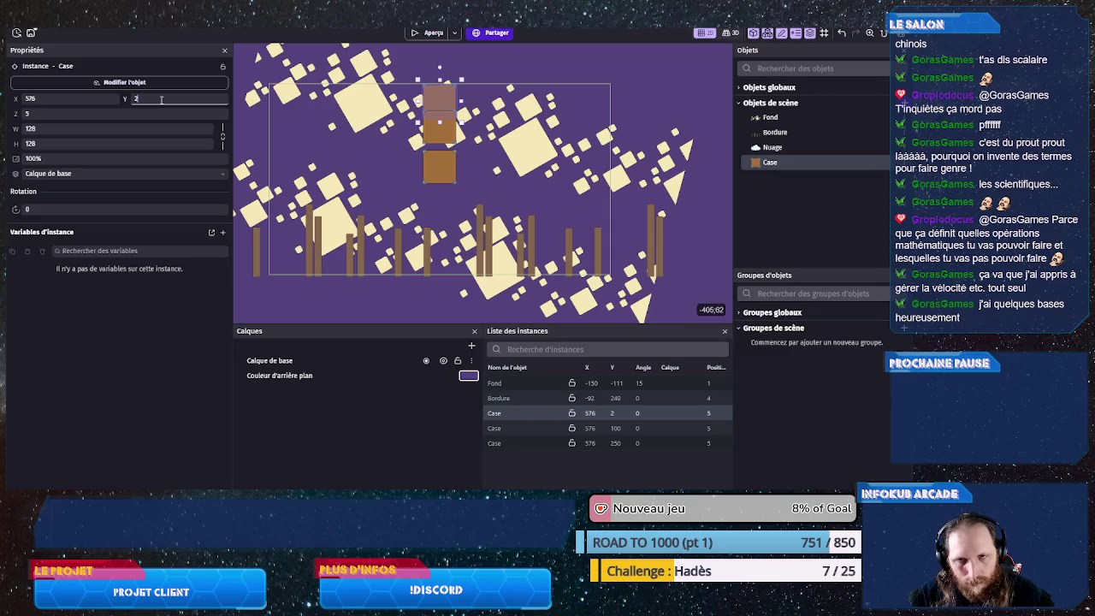
text(400)
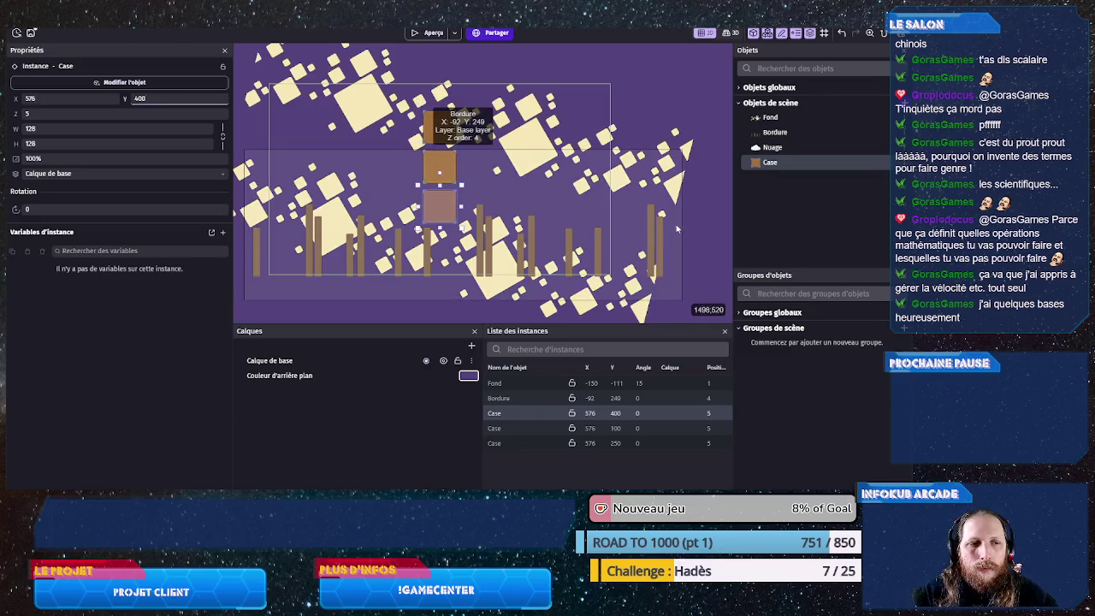
- Select all three column Cases and duplicate the column to the right
click(458, 220)
click(457, 221)
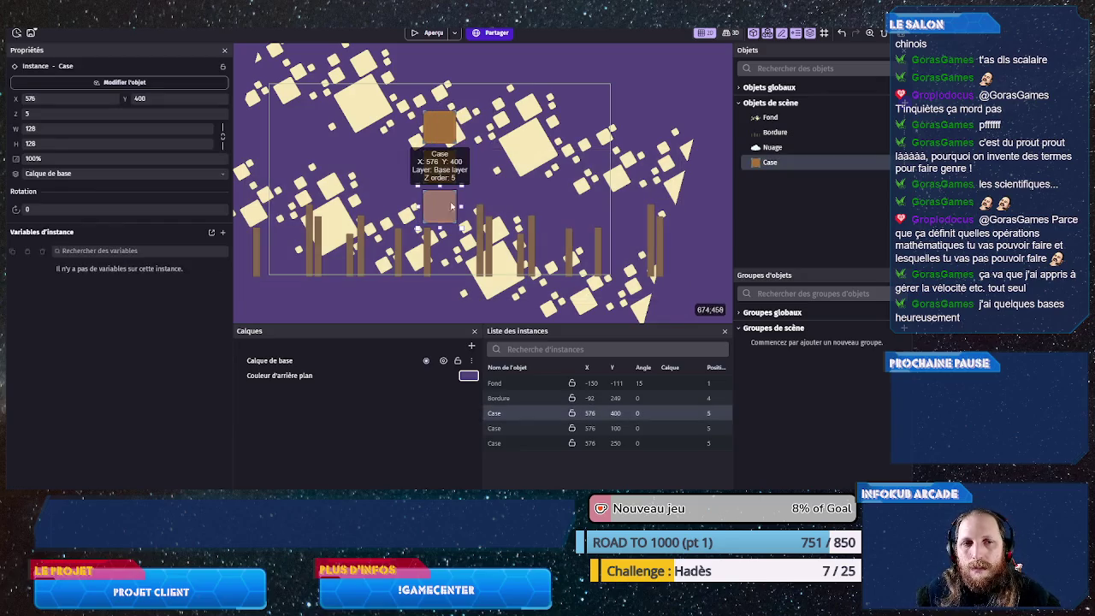
click(451, 168)
click(439, 128)
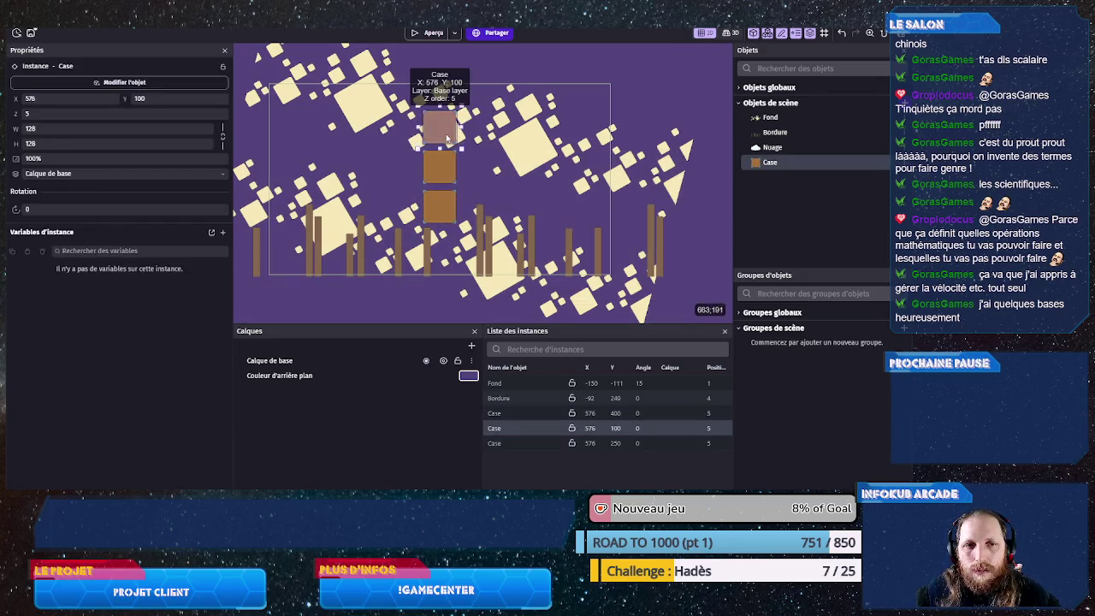
shift+click(441, 214)
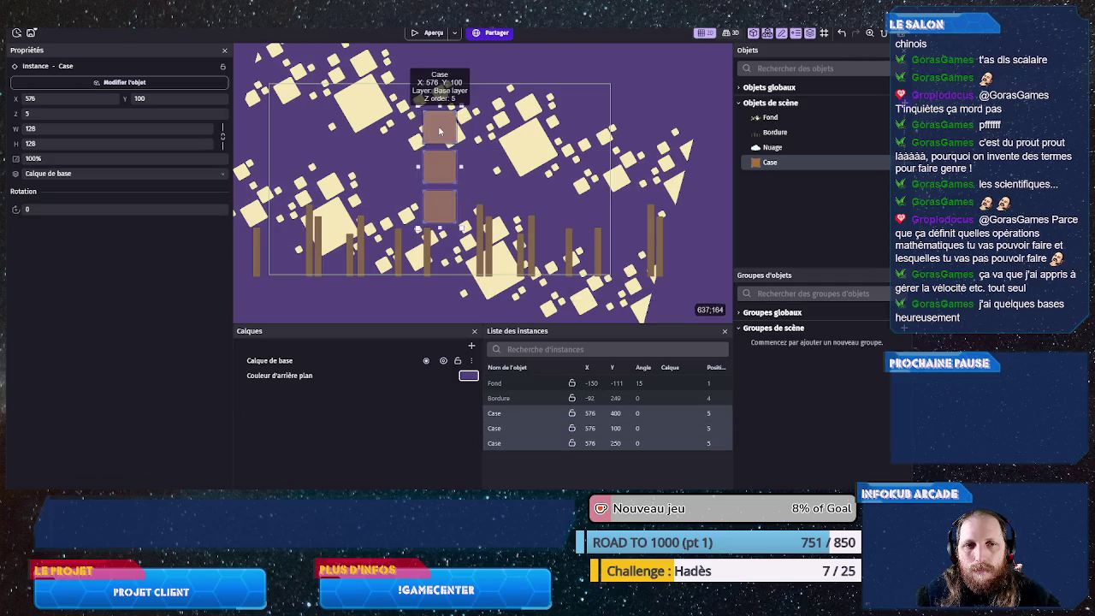
mouse_move(439, 130)
mouse_down()
mouse_move(490, 132)
mouse_move(481, 134)
mouse_up()
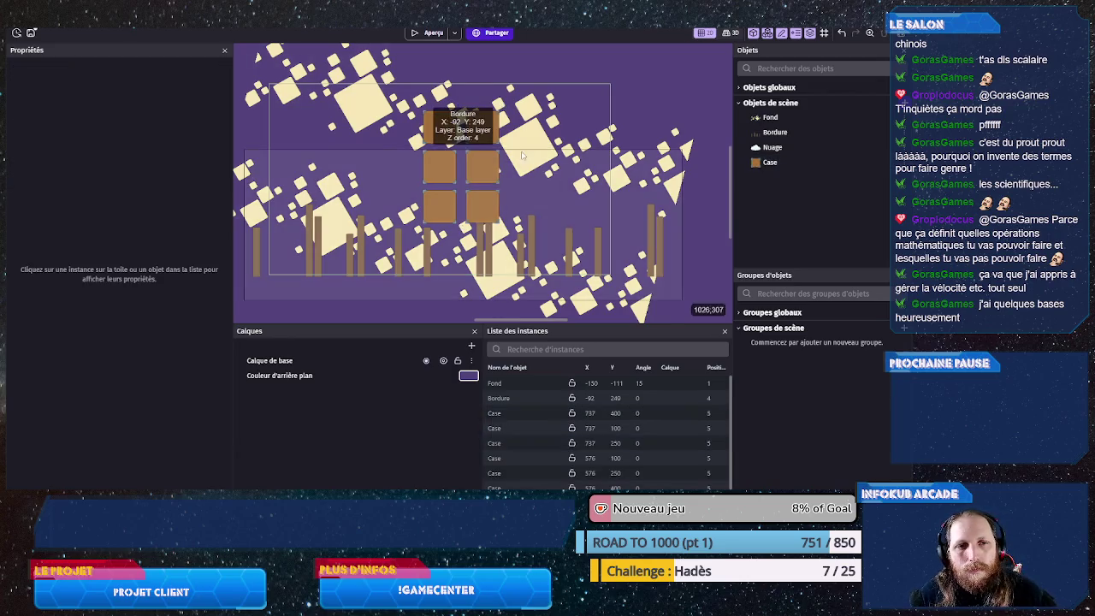
- Set the X position of the three right-column Cases to 726
click(481, 133)
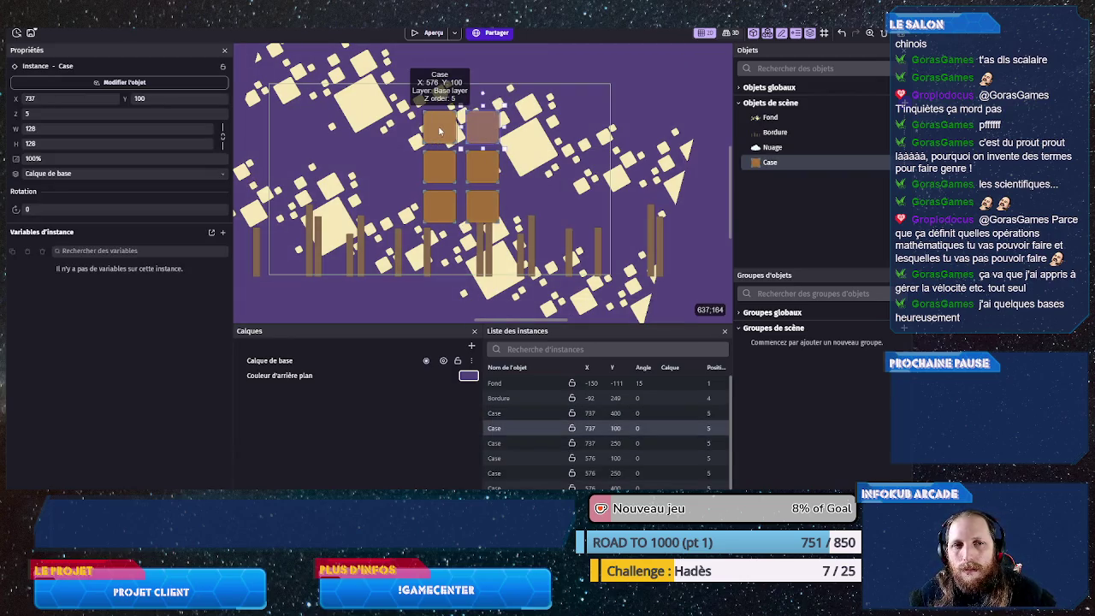
click(440, 130)
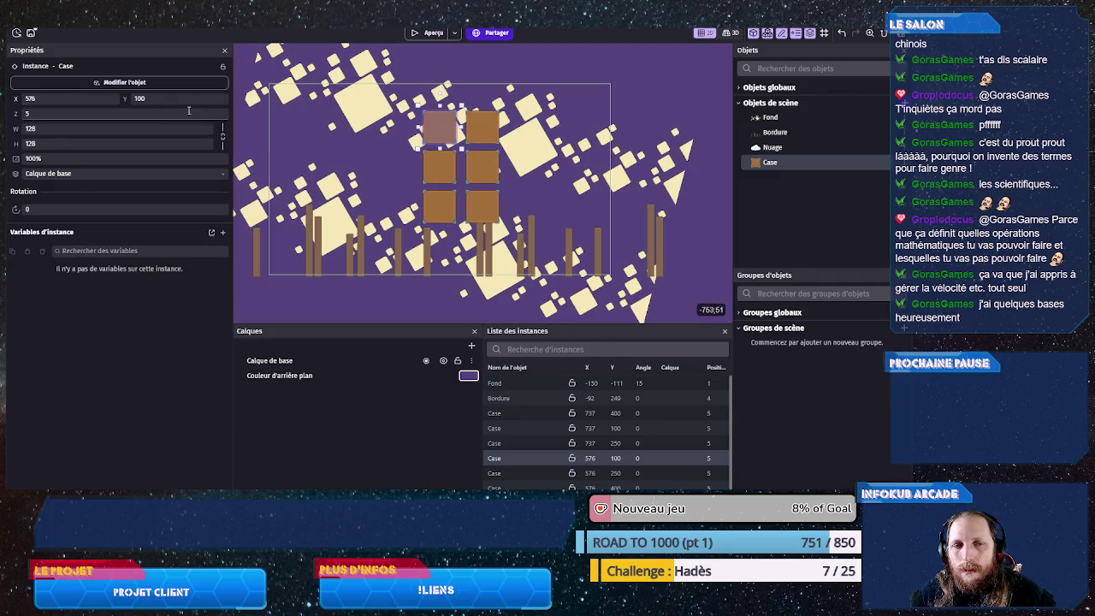
click(481, 128)
double_click(45, 98)
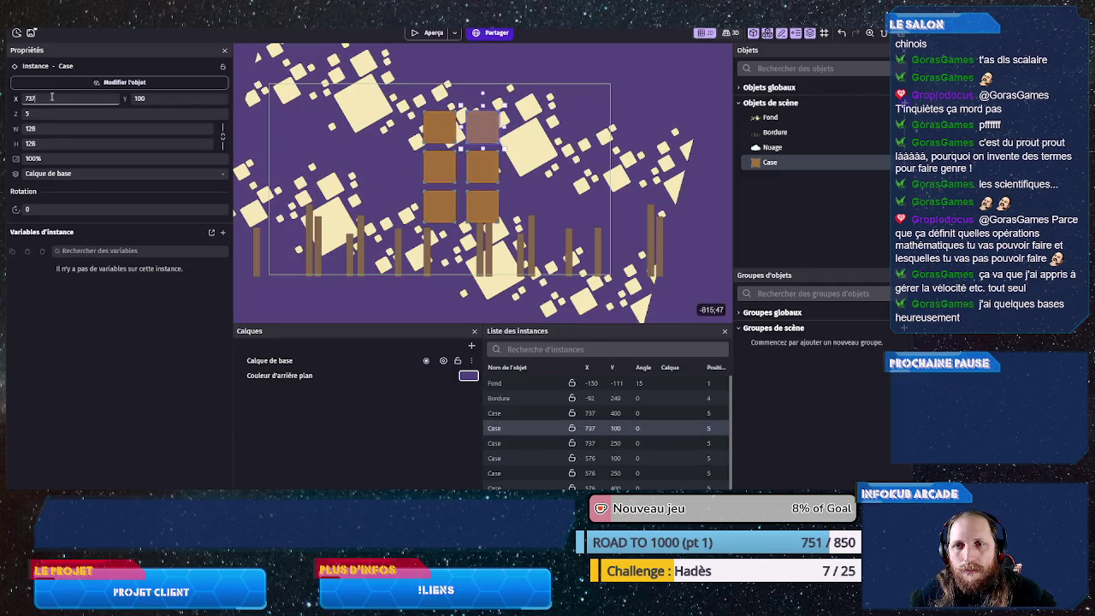
text(57)
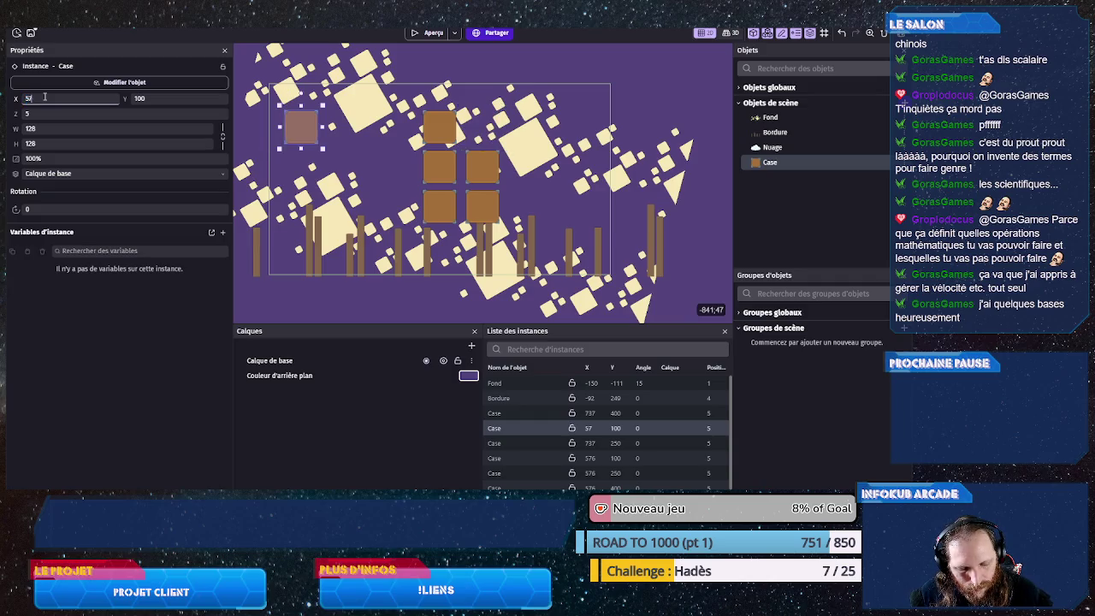
text(6+12)
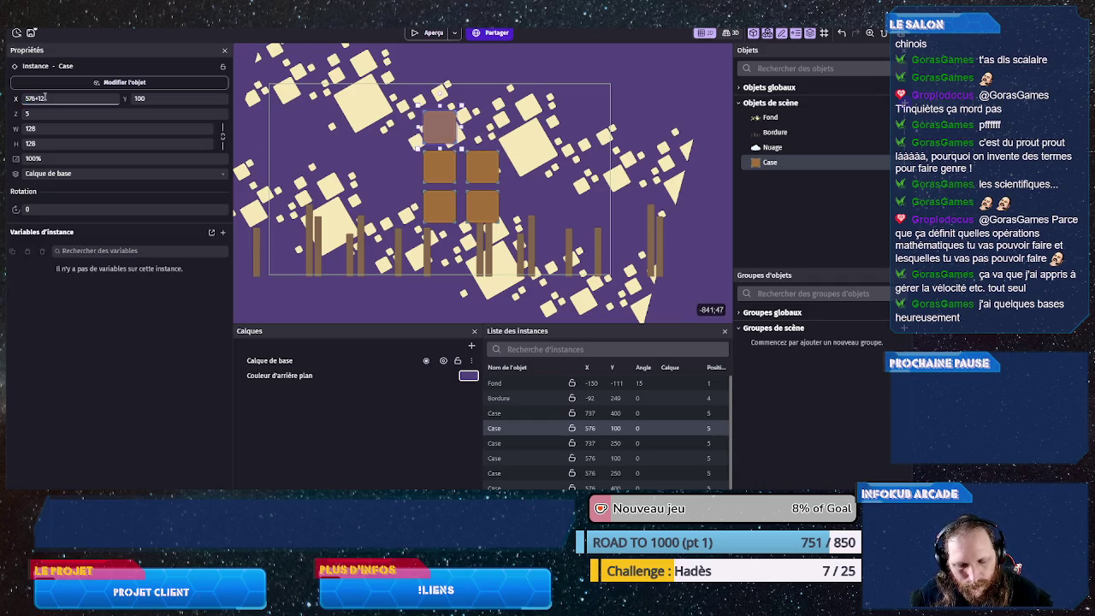
text(50)
key(Return)
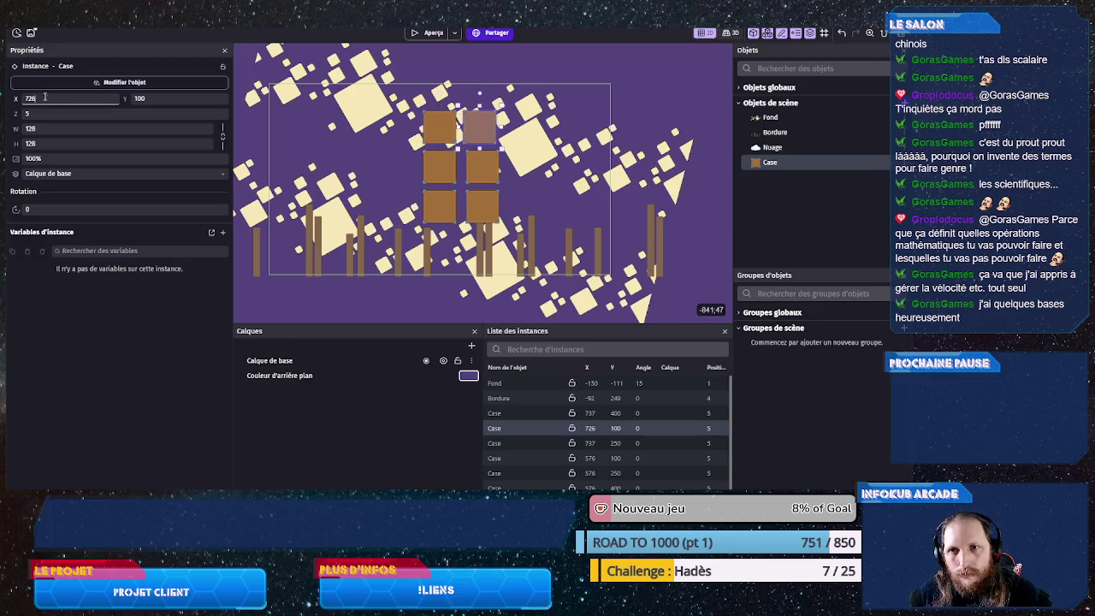
click(485, 167)
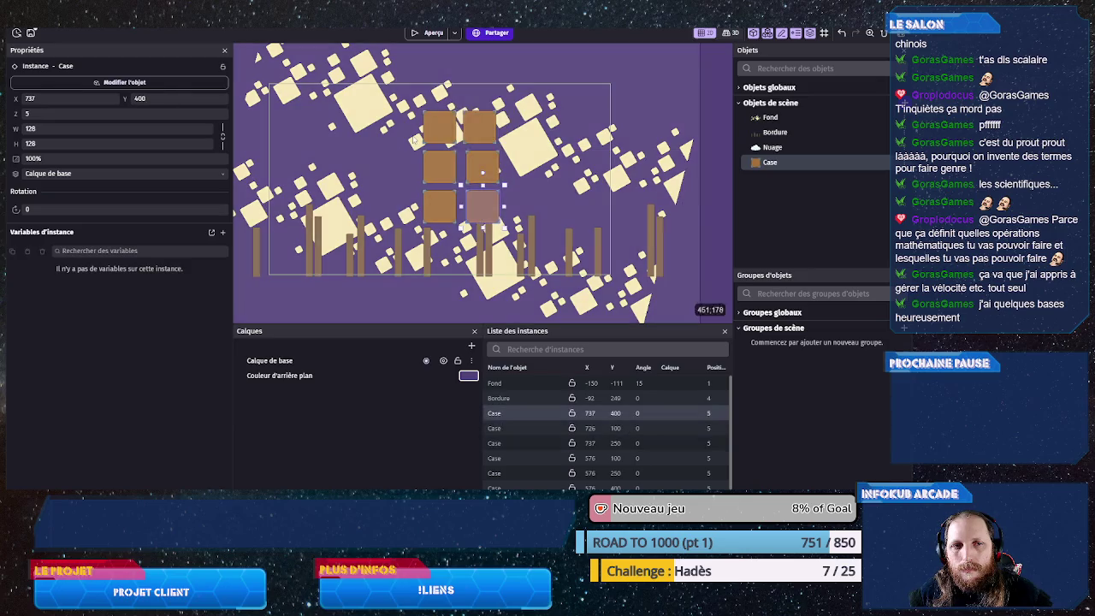
shift+click(479, 205)
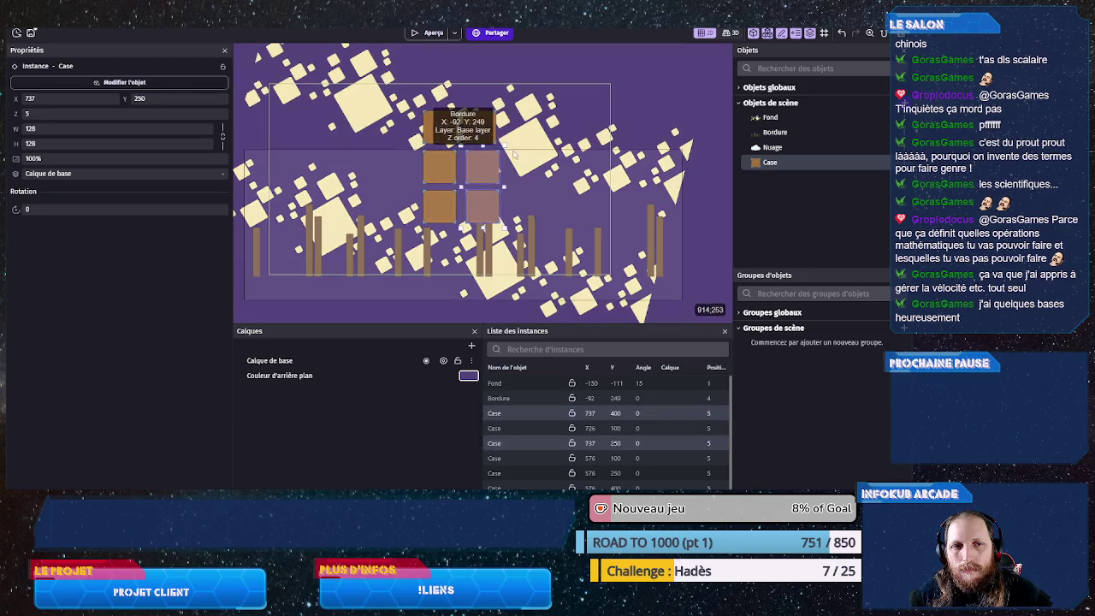
double_click(48, 97)
text(726)
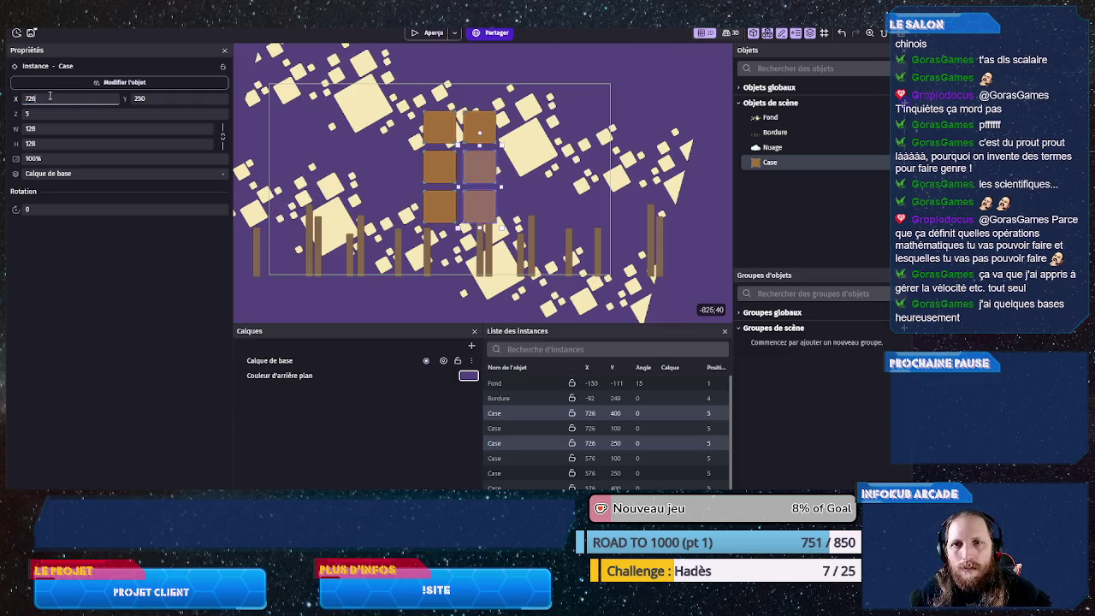
key(Return)
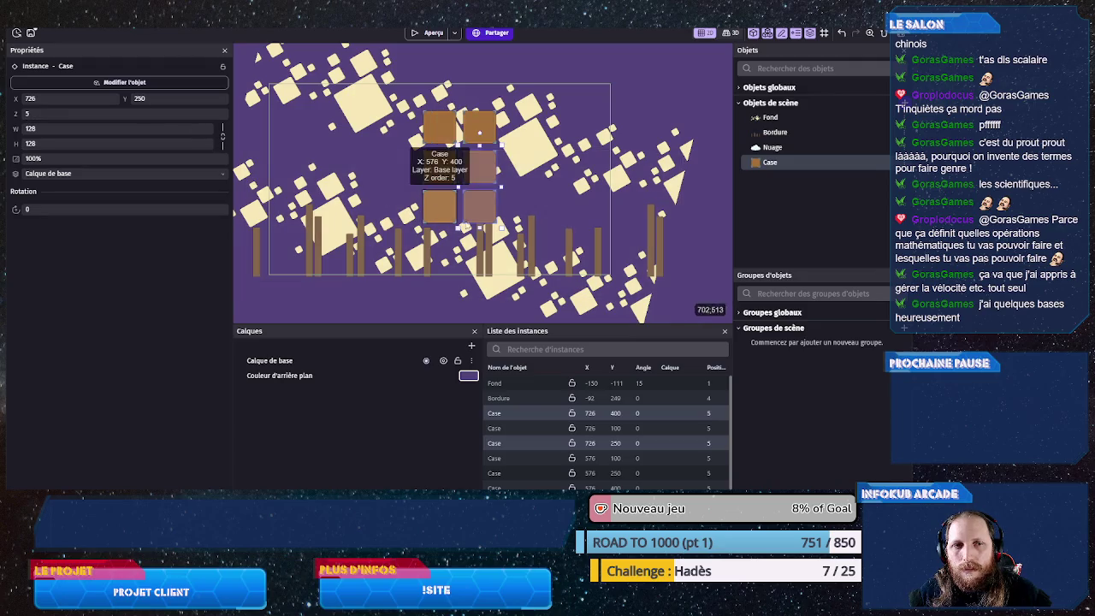
- Check the Case positions, then duplicate the middle column one column further left
click(668, 262)
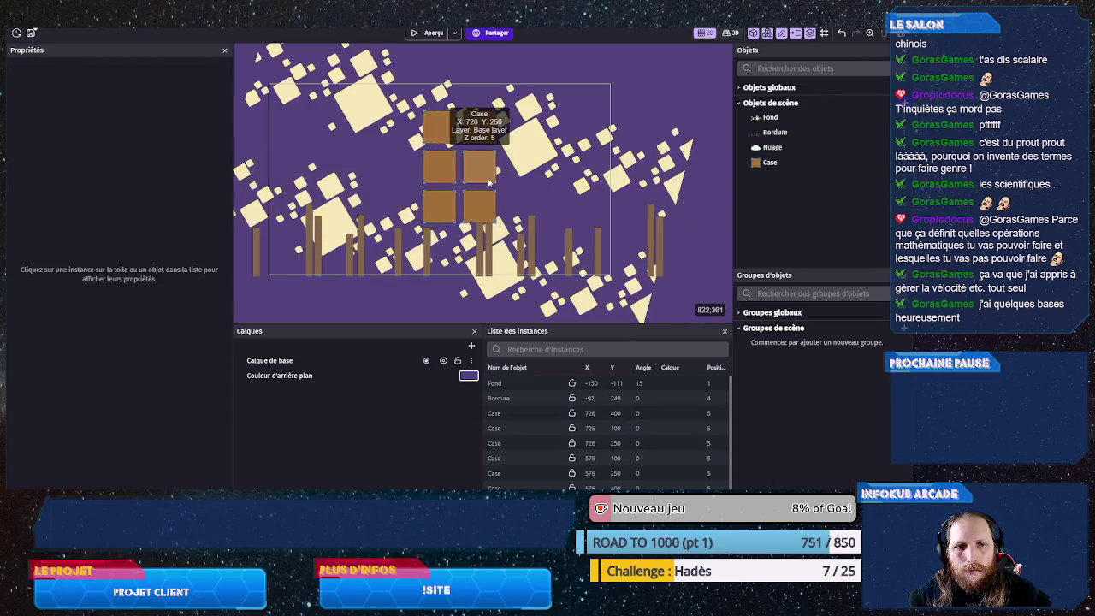
click(486, 205)
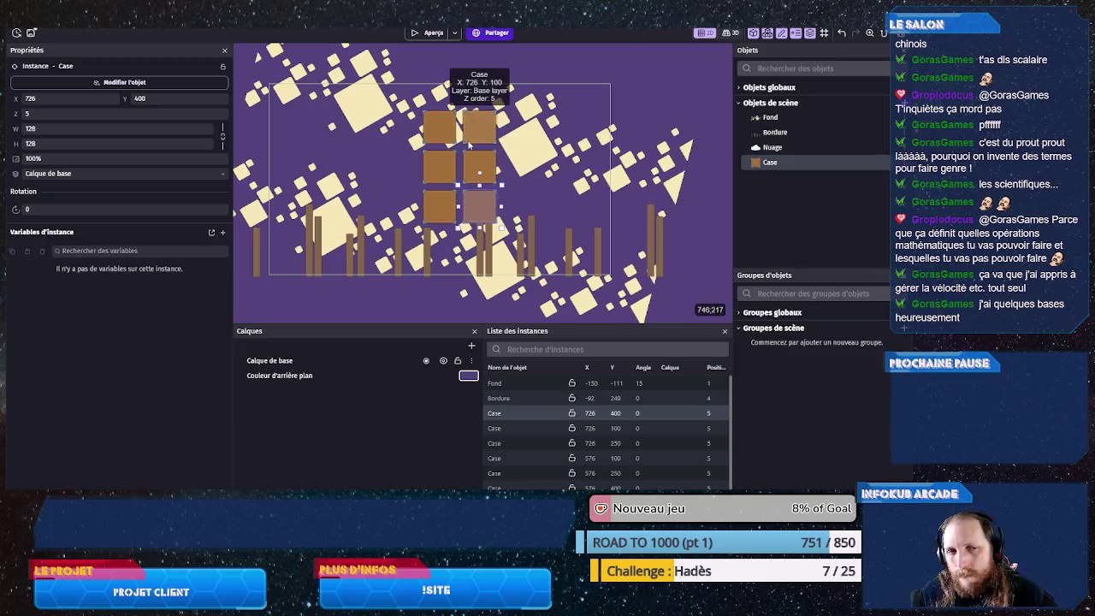
click(439, 203)
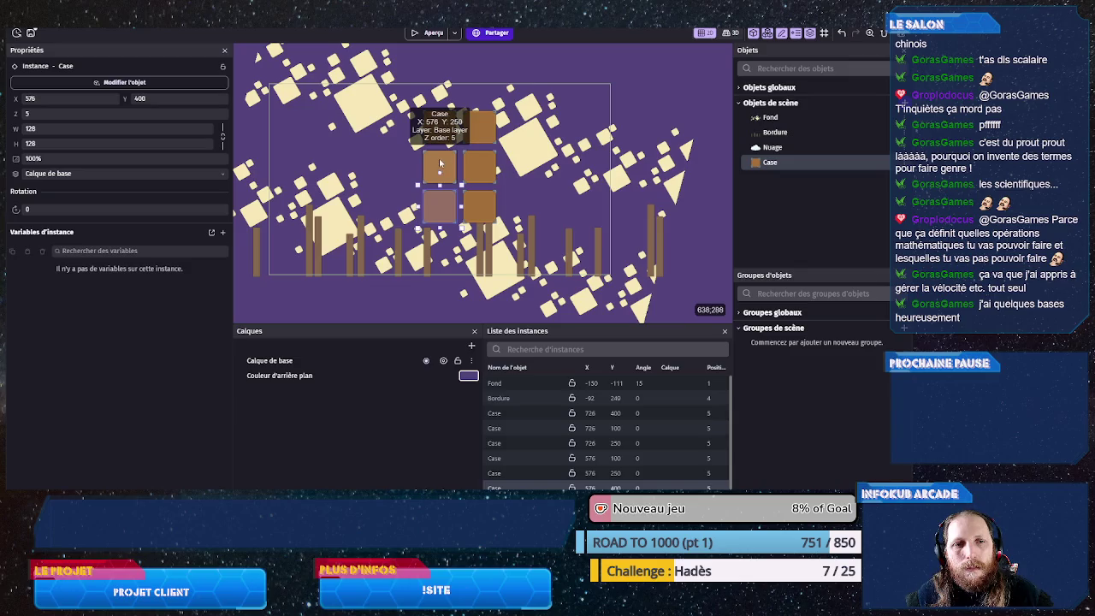
click(440, 126)
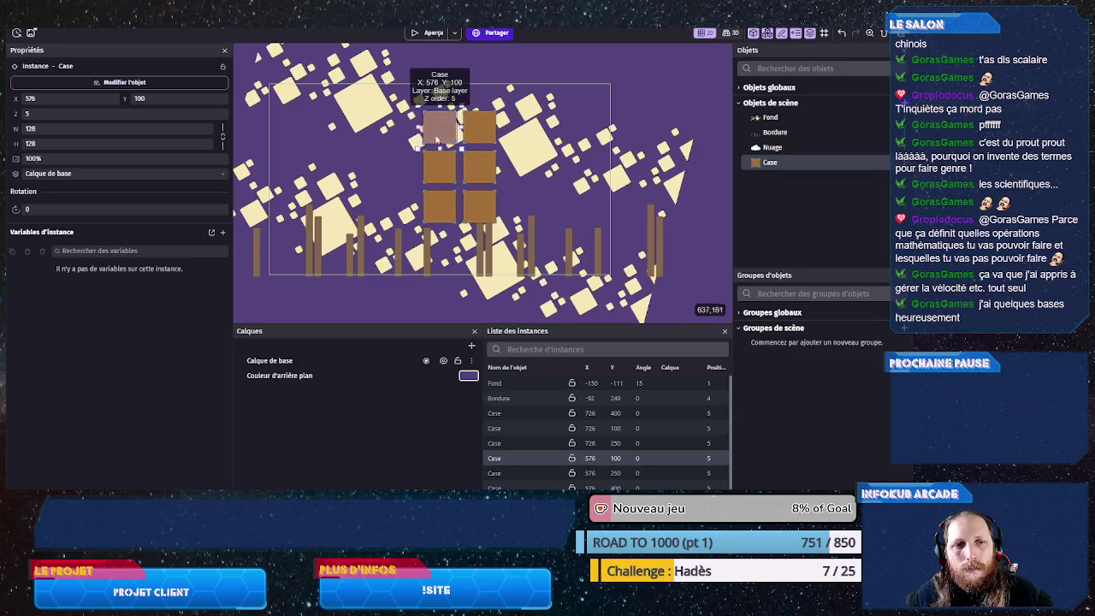
shift+click(433, 171)
shift+click(440, 204)
drag(439, 127, 393, 133)
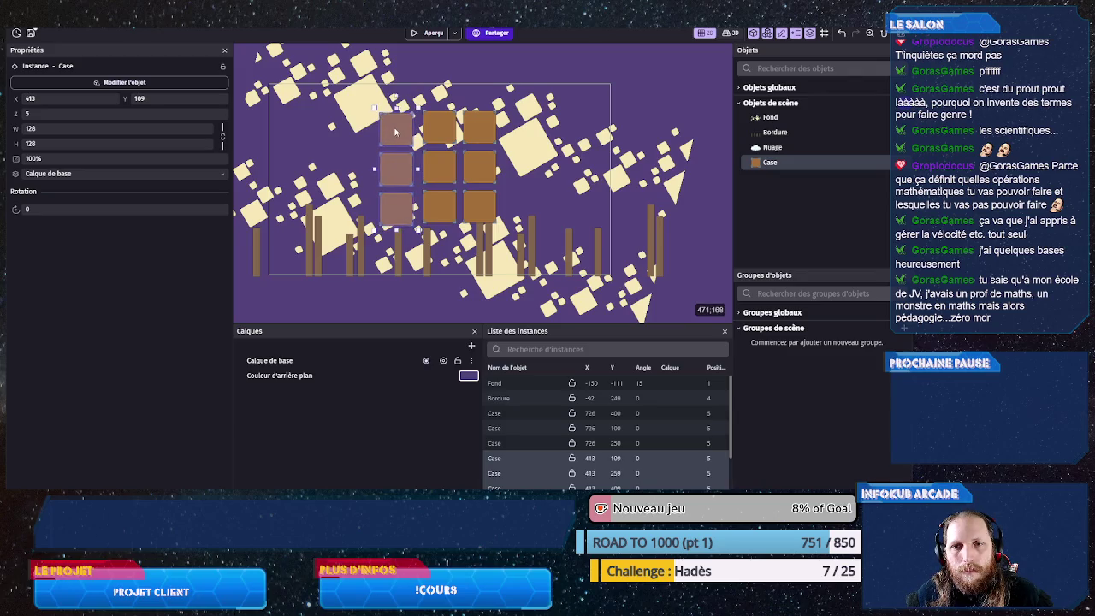
- Nudge the copied Cases to Y 100, 250, 400 and set the top-left copy to X 426
key(Up)
key(Up)
key(Up)
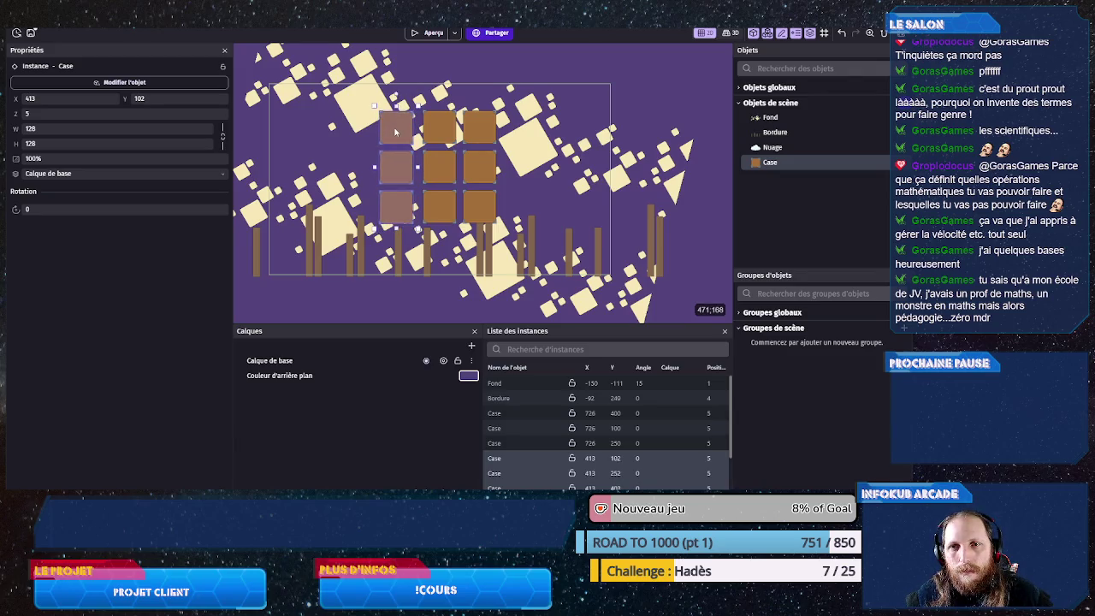
key(Up)
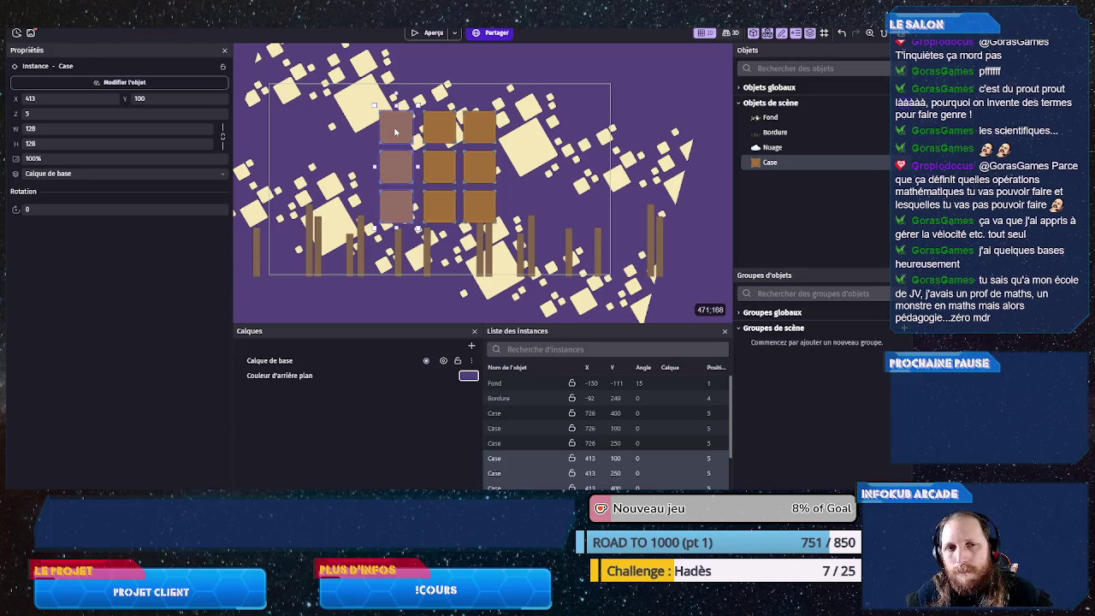
click(437, 137)
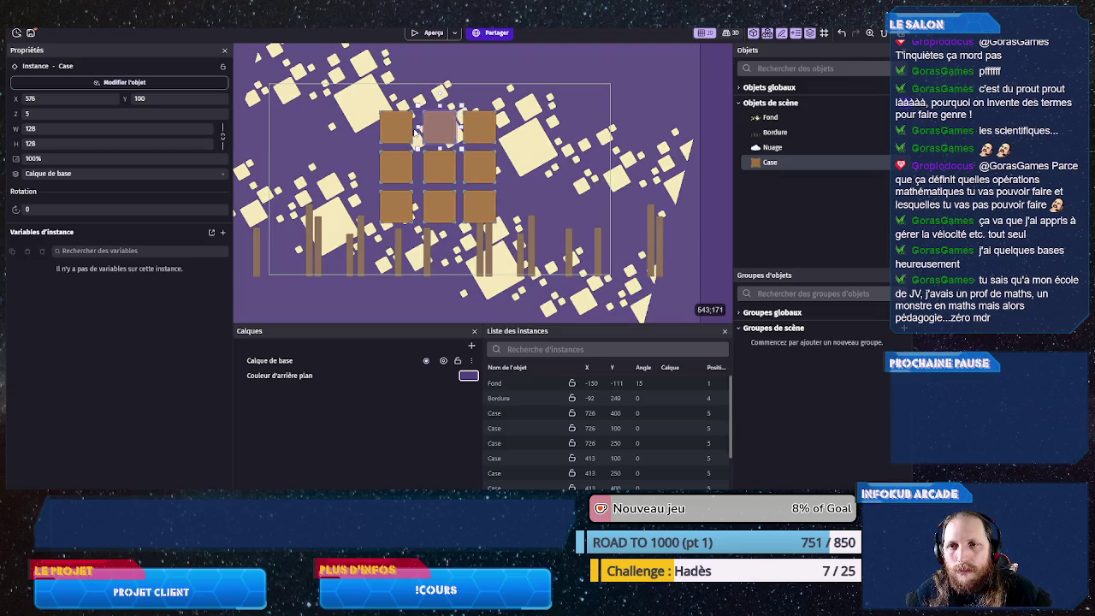
click(392, 133)
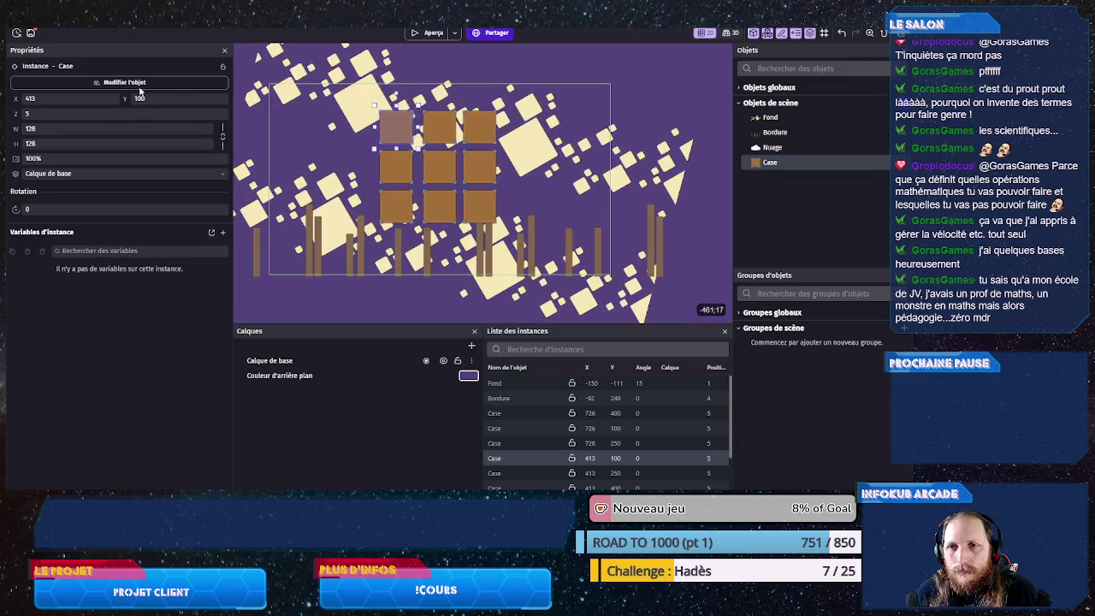
click(79, 100)
text(576-)
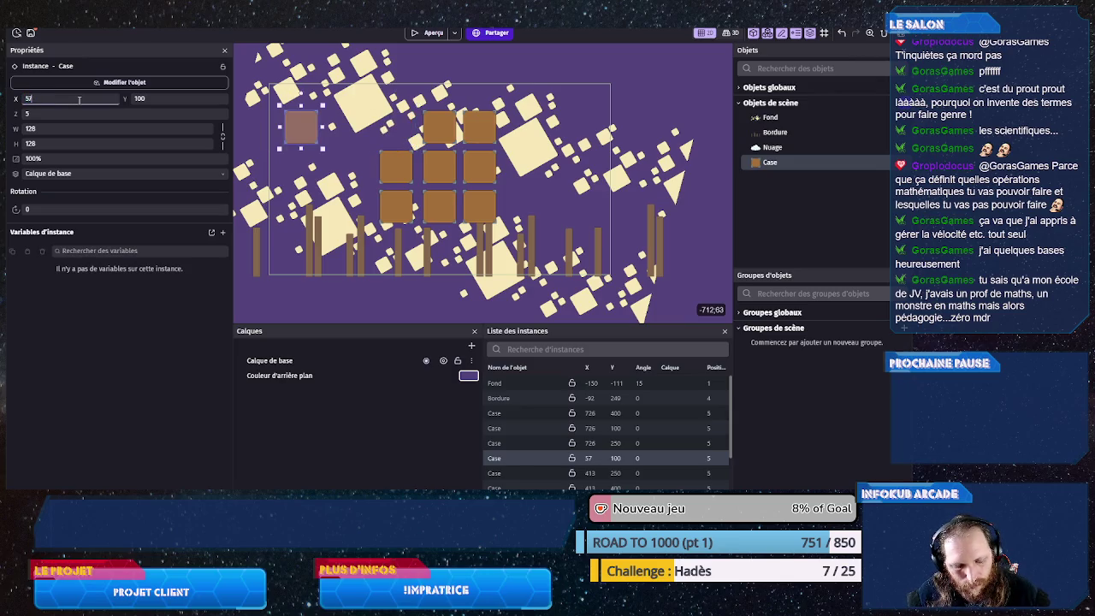
text(150)
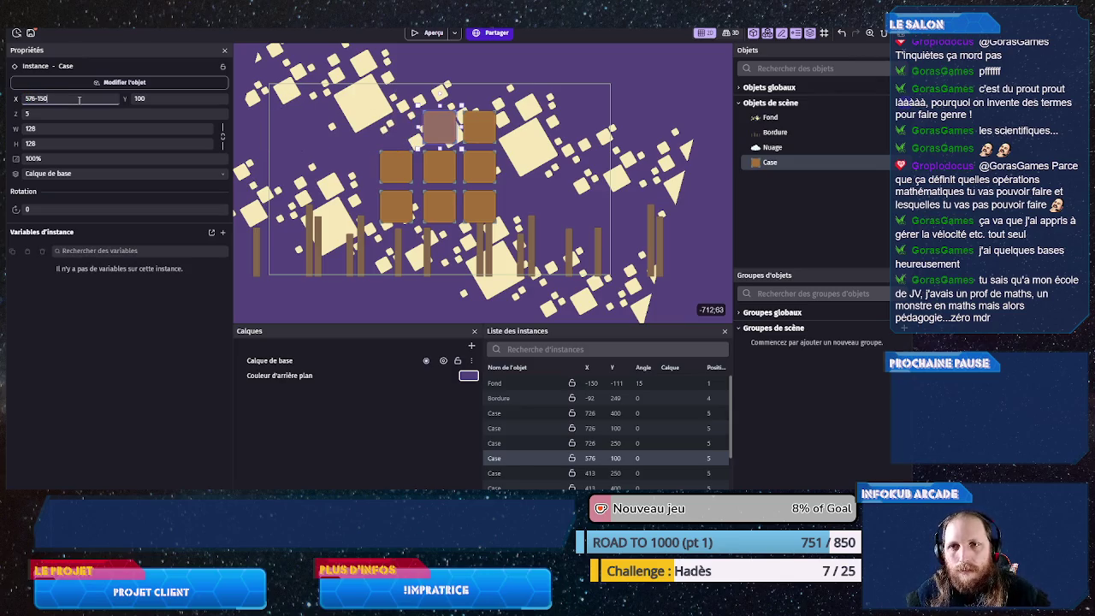
key(Return)
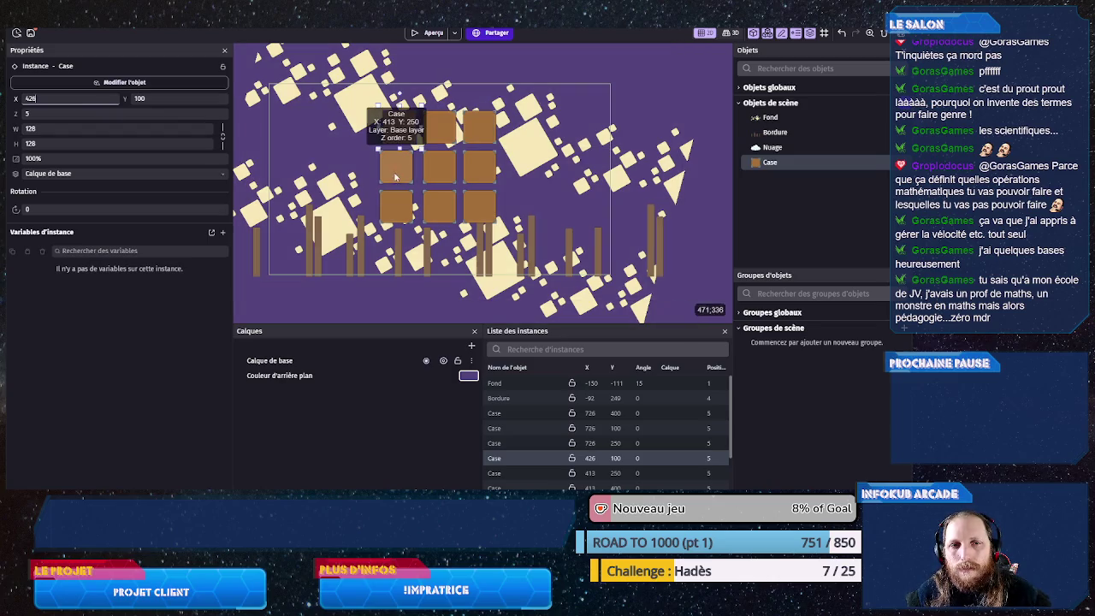
- Set the middle- and bottom-left Cases to X 426, deselect, and save with Ctrl+S
click(398, 177)
shift+click(395, 207)
click(40, 99)
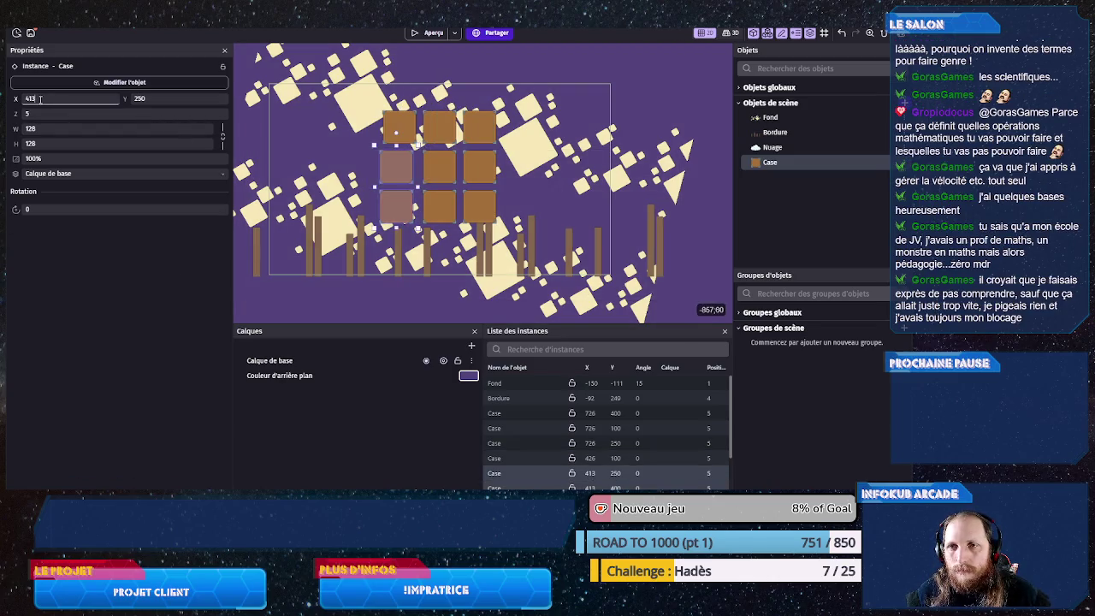
text(426)
key(Return)
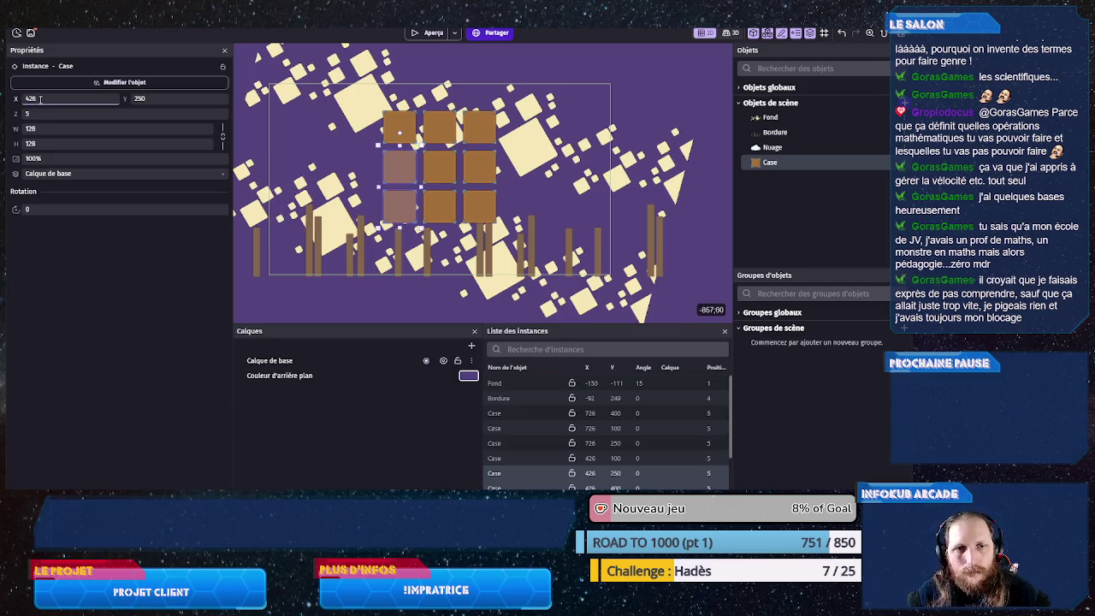
click(709, 249)
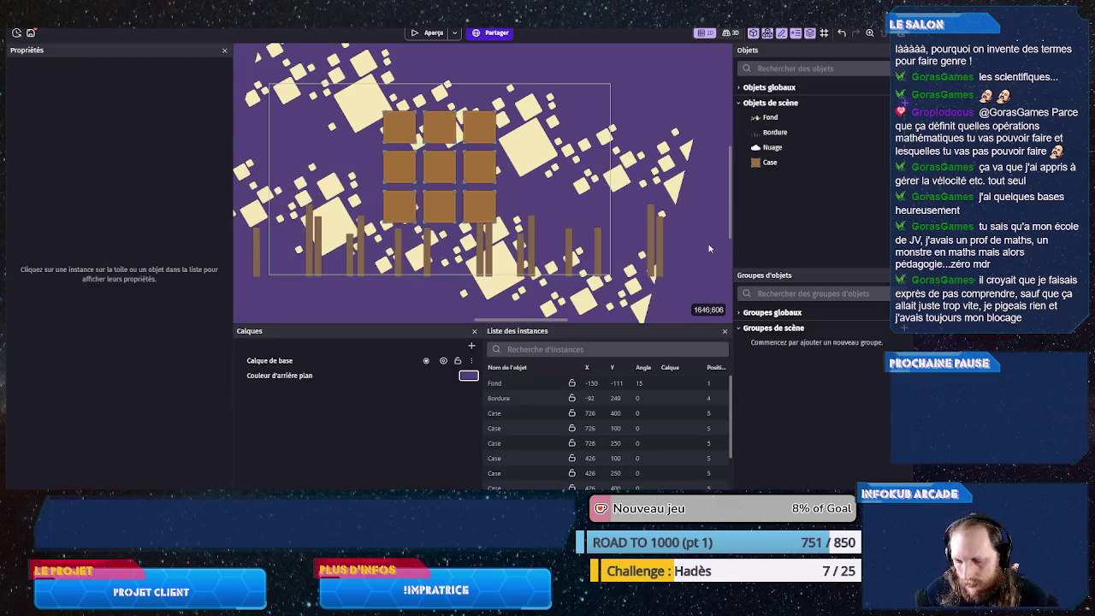
key(ctrl+s)
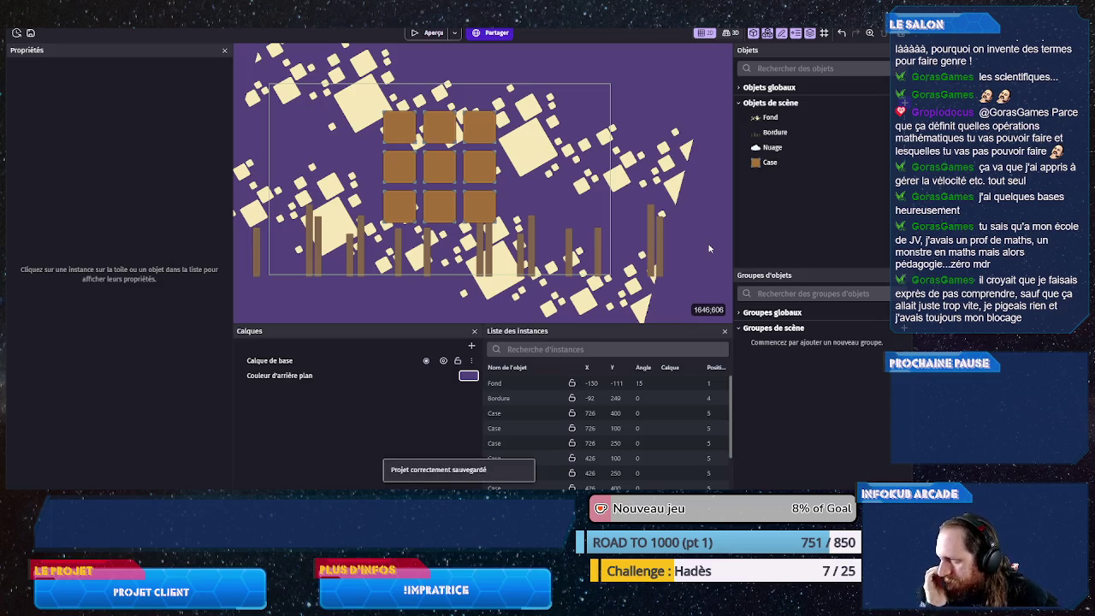
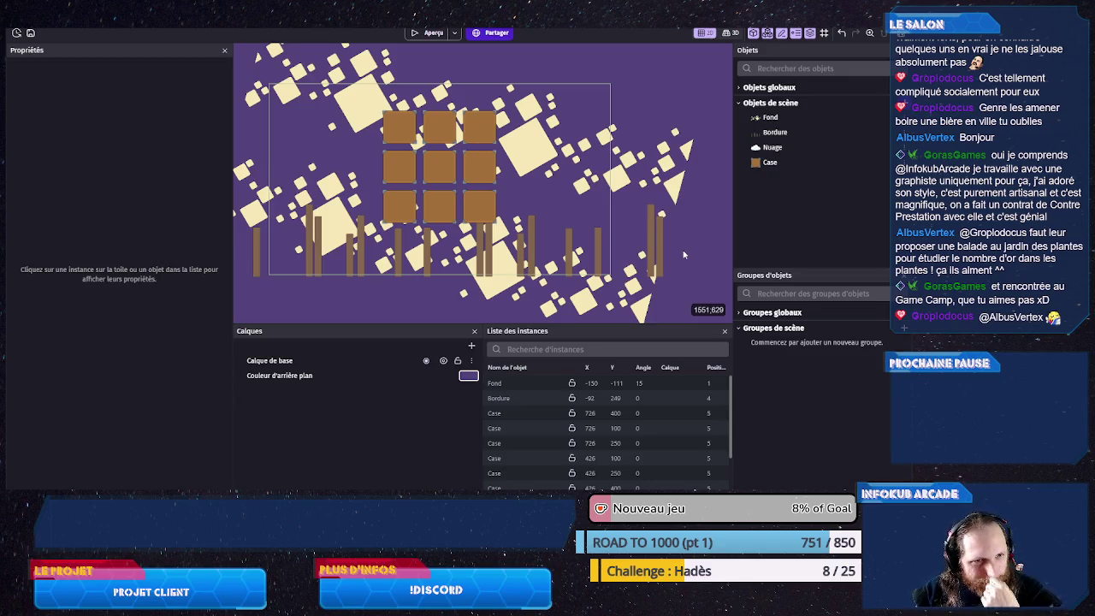
- Zoom out and pan the scene so the 3×3 Case grid and Bordure posts sit centred in view
scroll(363, 243, down, 4)
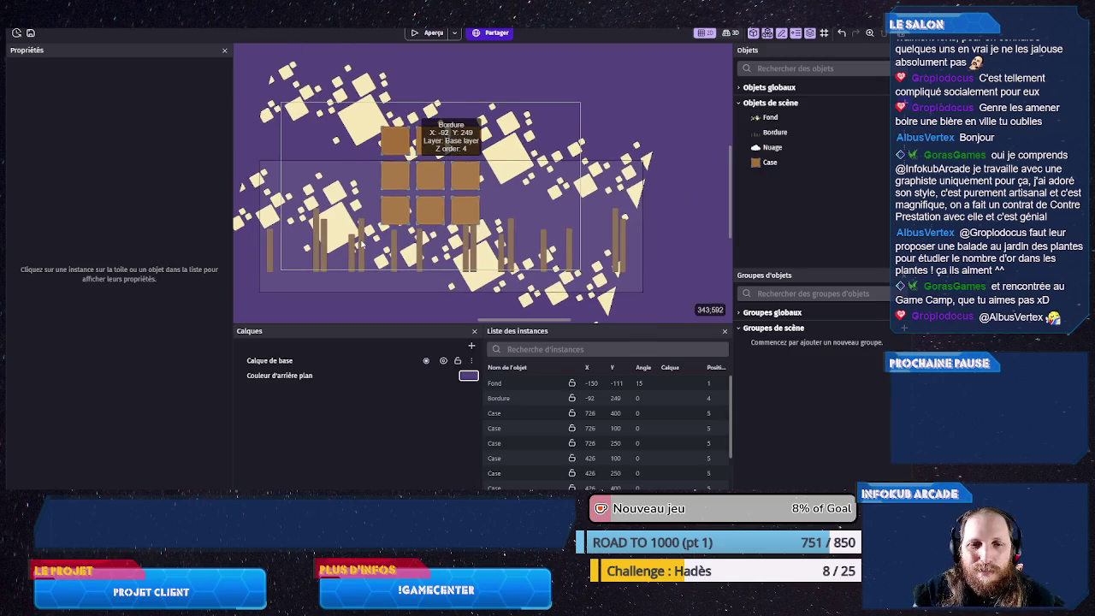
drag(308, 297, 364, 254)
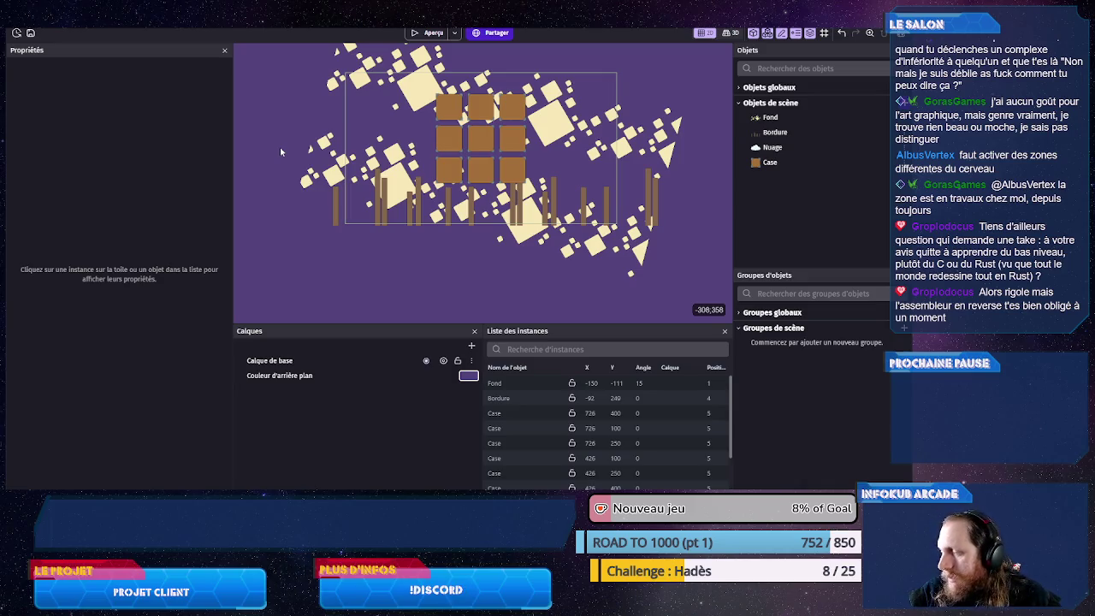
scroll(288, 135, up, 3)
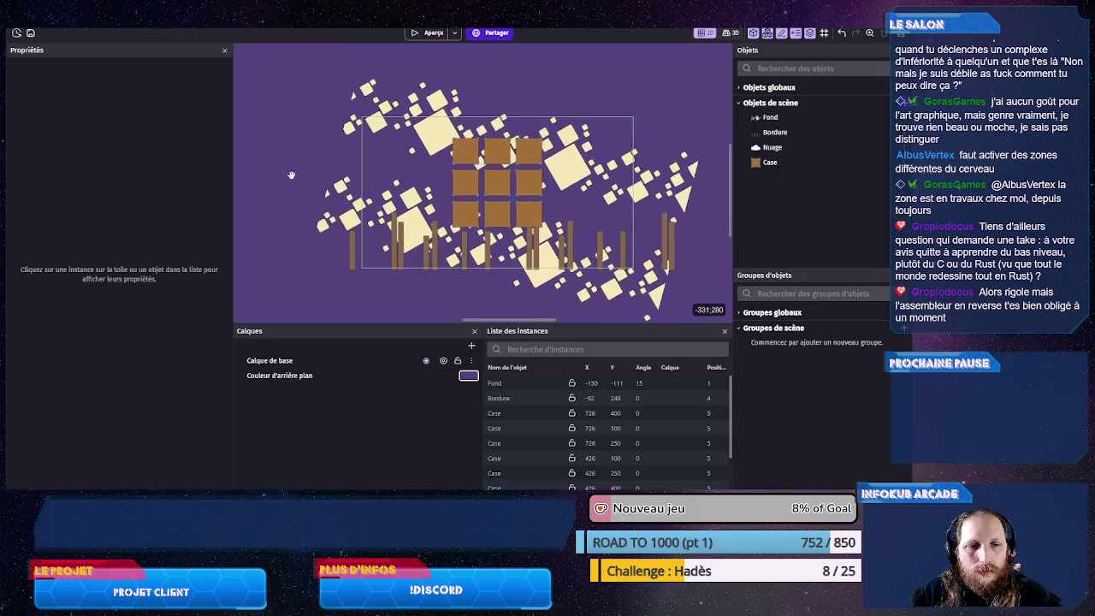